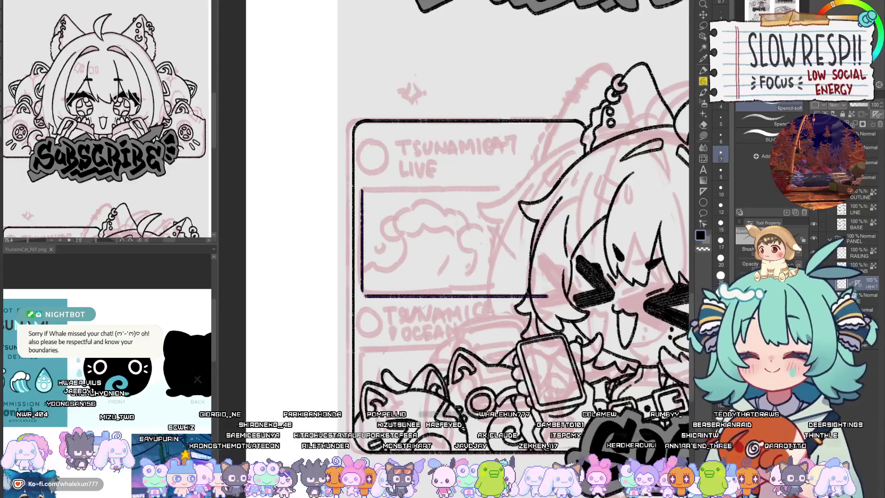
# Step: Duplicate the inner box outline and mirror the copy to close the rectangle
pyautogui.scroll(3, 366, 258)
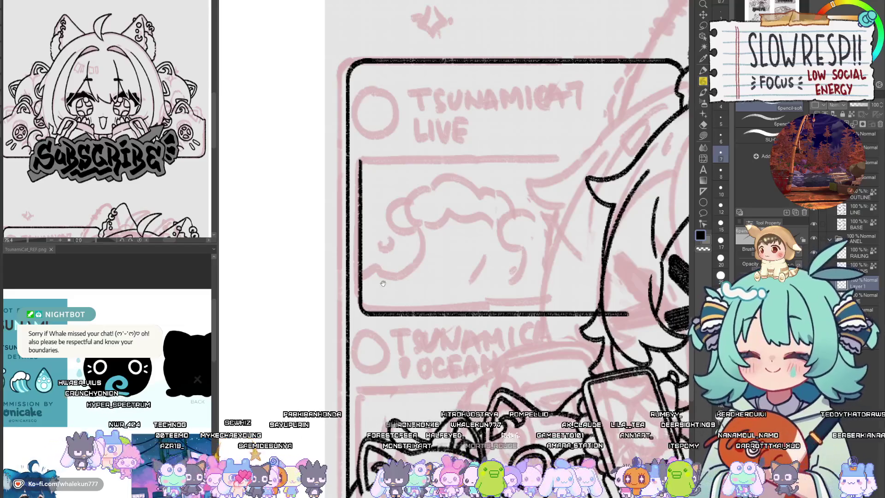
pyautogui.moveTo(383, 283); pyautogui.dragTo(334, 331)
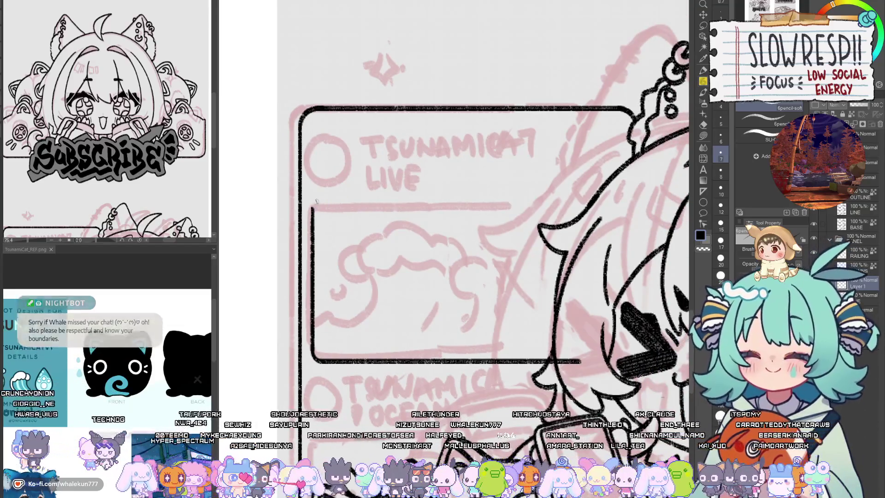
pyautogui.moveTo(314, 211)
pyautogui.mouseDown()
pyautogui.moveTo(309, 216)
pyautogui.moveTo(343, 218)
pyautogui.mouseUp()
pyautogui.hotkey('ctrl', 'c')
pyautogui.hotkey('ctrl', 'v')
pyautogui.hotkey('ctrl', 't')
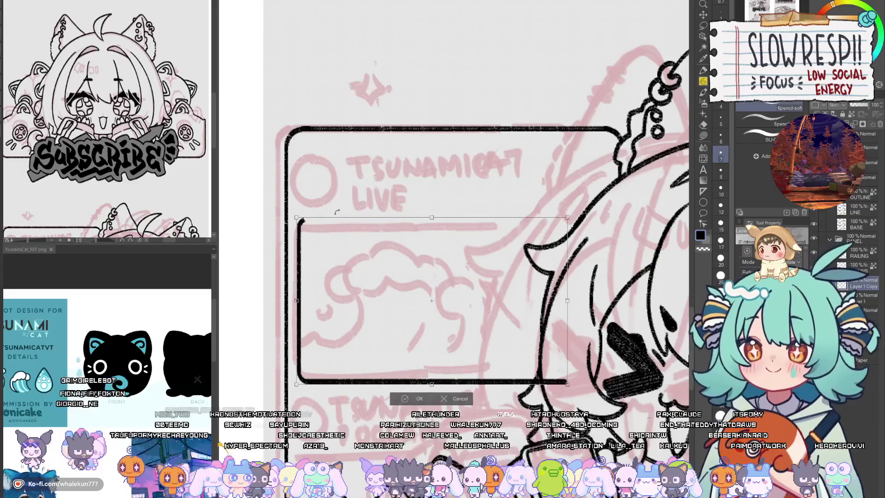
pyautogui.click(422, 399)
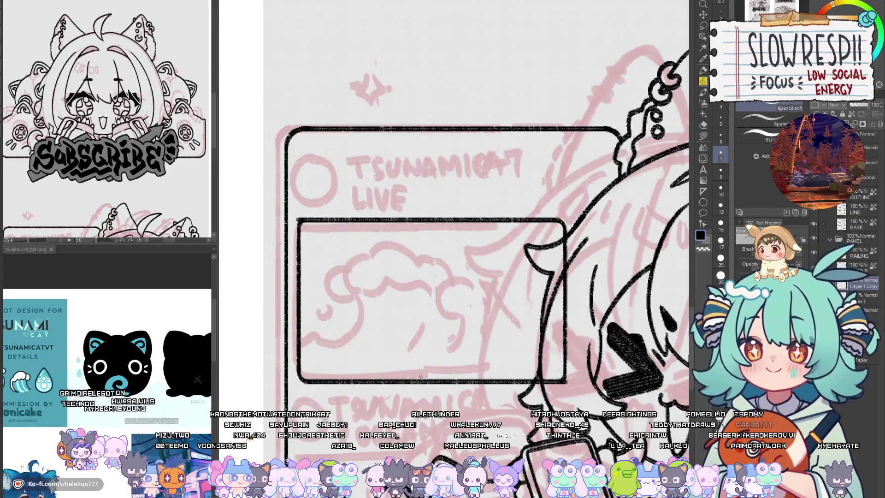
# Step: Pick the Move layer tool to align the mirrored outline copy
pyautogui.click(704, 27)
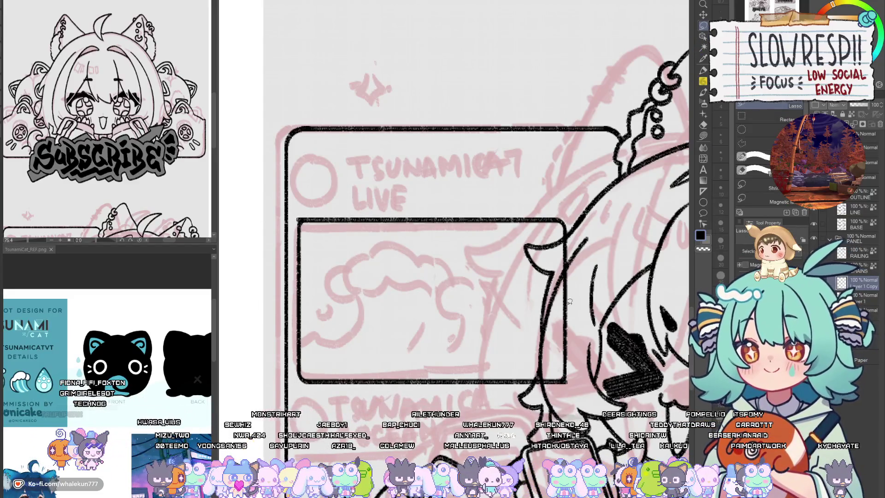
pyautogui.click(702, 14)
pyautogui.scroll(-2, 515, 329)
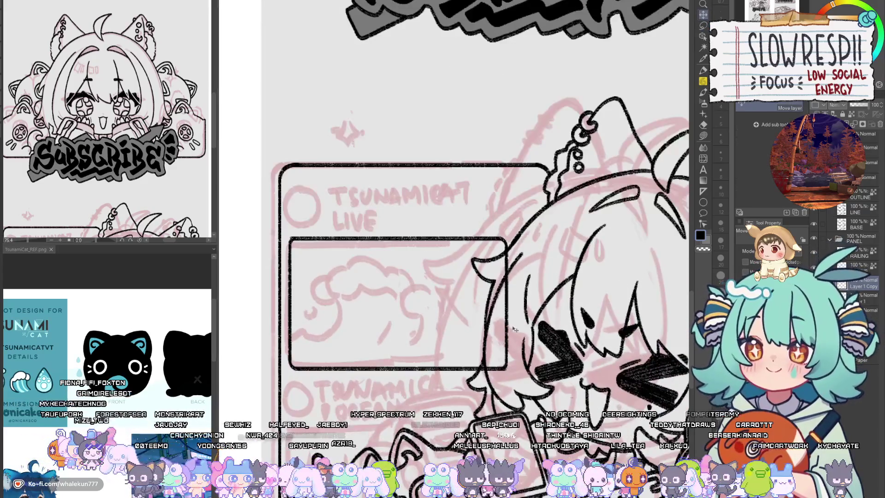
# Step: Align the mirrored sides, then shift the inner box's right portion further right and deselect
pyautogui.moveTo(515, 329); pyautogui.dragTo(516, 330)
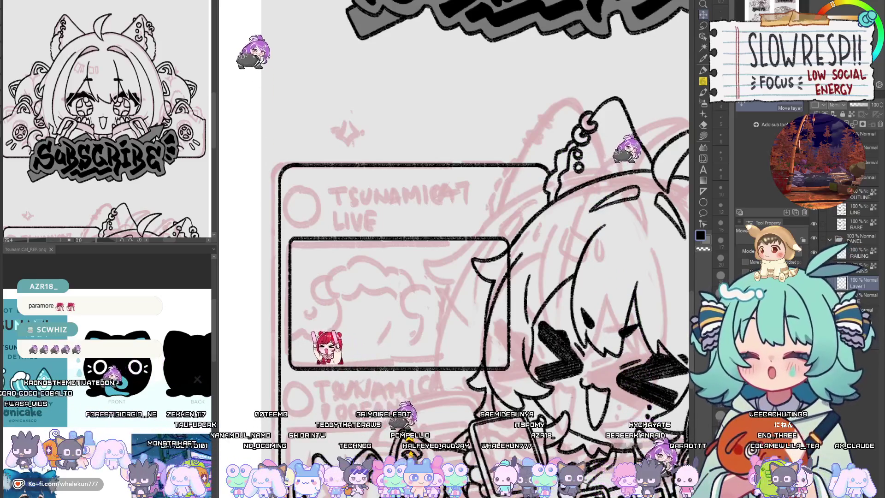
pyautogui.click(703, 25)
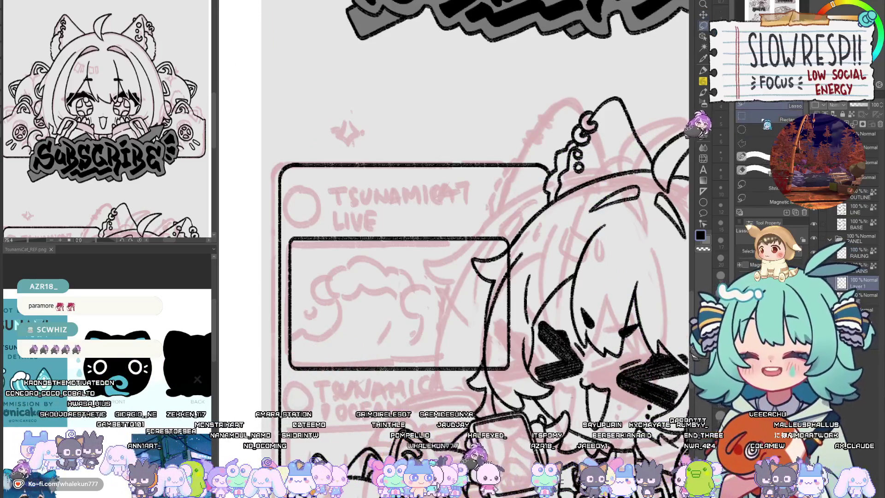
pyautogui.moveTo(412, 212)
pyautogui.mouseDown()
pyautogui.moveTo(492, 314)
pyautogui.moveTo(516, 381)
pyautogui.mouseUp()
pyautogui.press('k')
pyautogui.moveTo(494, 346); pyautogui.dragTo(526, 341)
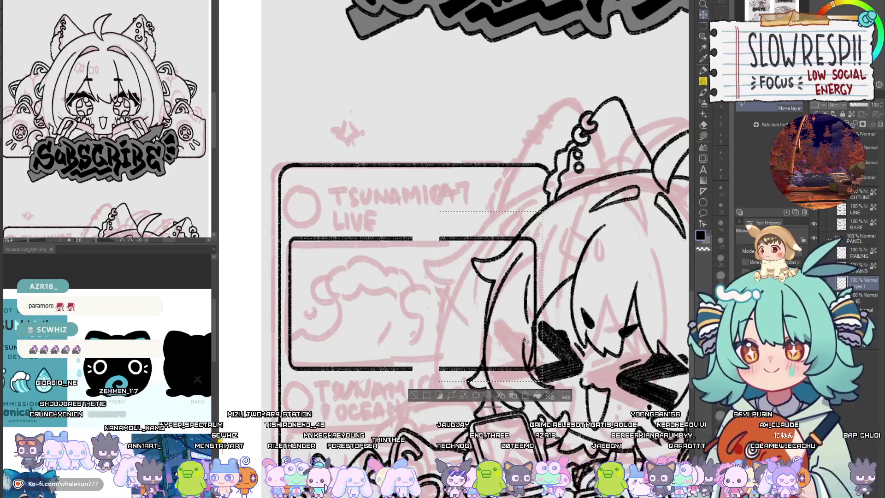
pyautogui.hotkey('ctrl', 'd')
pyautogui.click(705, 193)
pyautogui.click(403, 252)
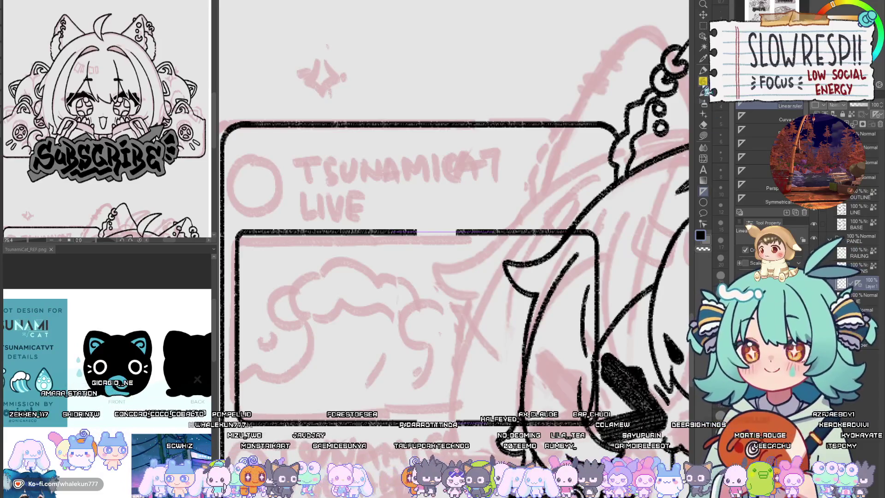
# Step: Pencil a horizontal line across the gap in the inner box's top edge
pyautogui.click(703, 83)
pyautogui.moveTo(413, 232); pyautogui.dragTo(485, 232)
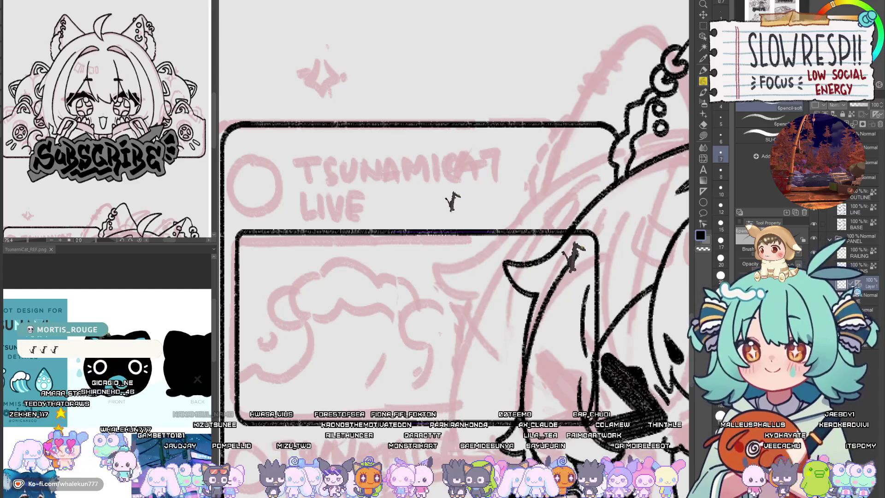
pyautogui.scroll(-2, 575, 374)
pyautogui.moveTo(575, 374); pyautogui.dragTo(507, 309)
# Step: Select and deselect the Live panel's top area, then bring the panel header into view
pyautogui.click(703, 26)
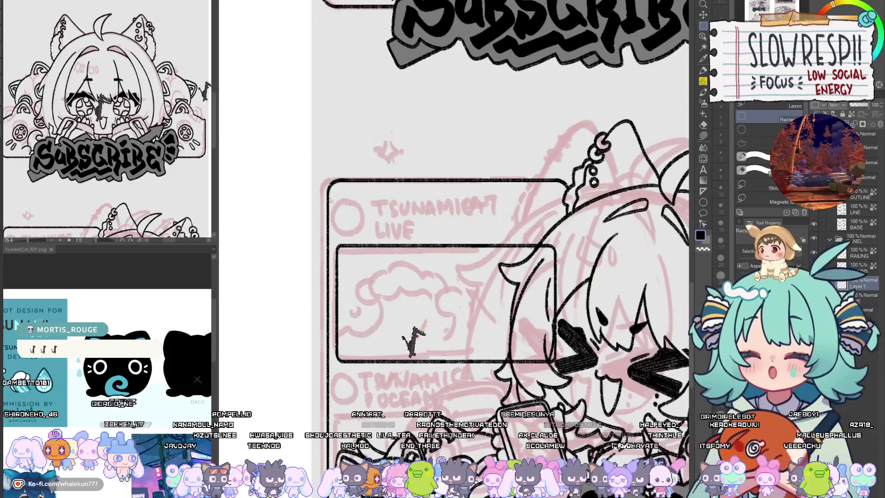
pyautogui.moveTo(328, 203); pyautogui.dragTo(569, 250)
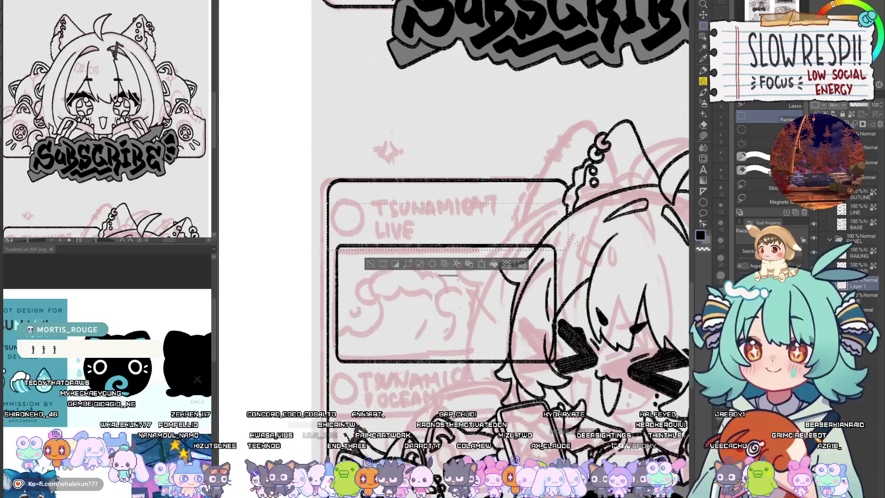
pyautogui.hotkey('ctrl', 'd')
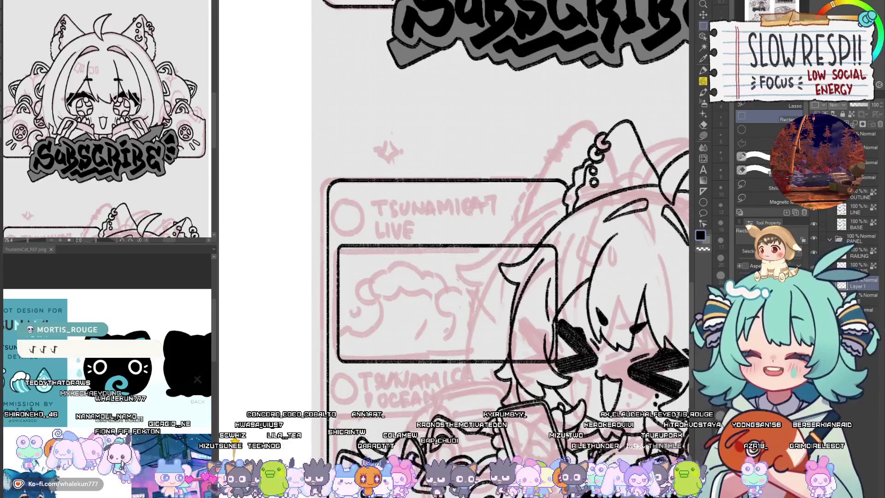
pyautogui.press('k')
pyautogui.moveTo(501, 342); pyautogui.dragTo(502, 248)
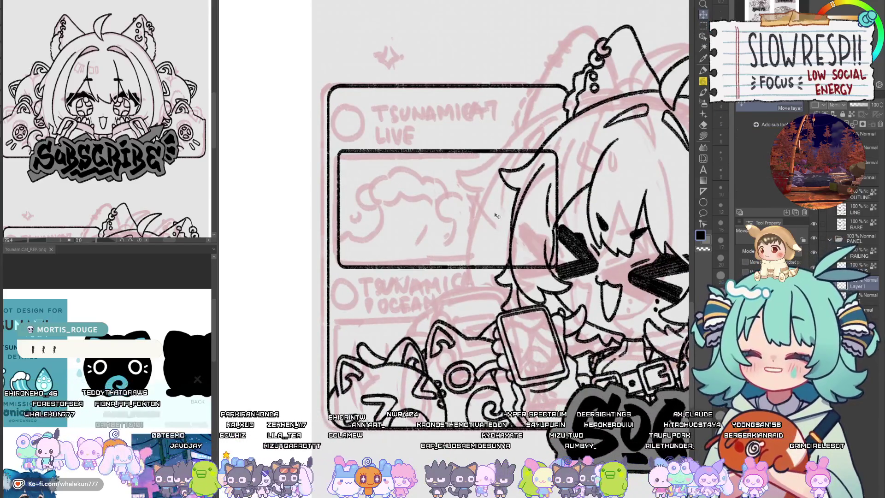
pyautogui.click(704, 83)
pyautogui.moveTo(564, 223); pyautogui.dragTo(602, 315)
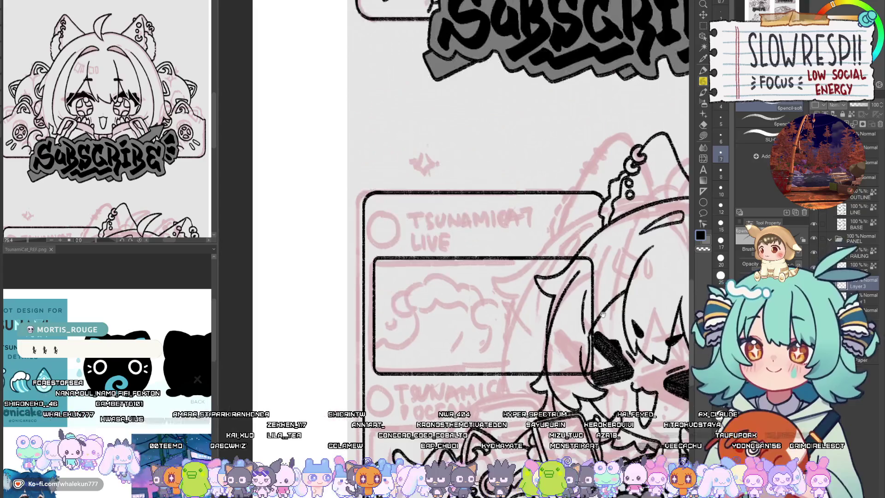
pyautogui.click(702, 201)
# Step: Draw a circle over the sketched header circle, nudge it into place as a 26% grey guide
pyautogui.scroll(3, 414, 159)
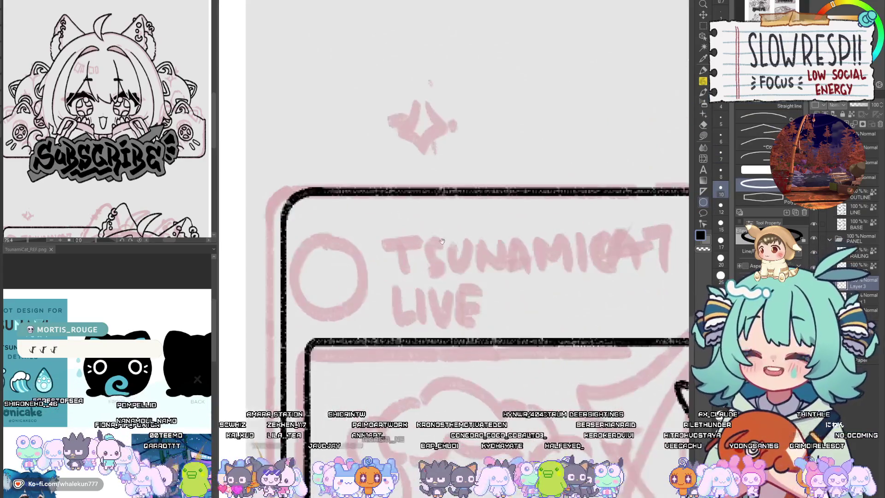
pyautogui.moveTo(339, 272); pyautogui.dragTo(433, 369)
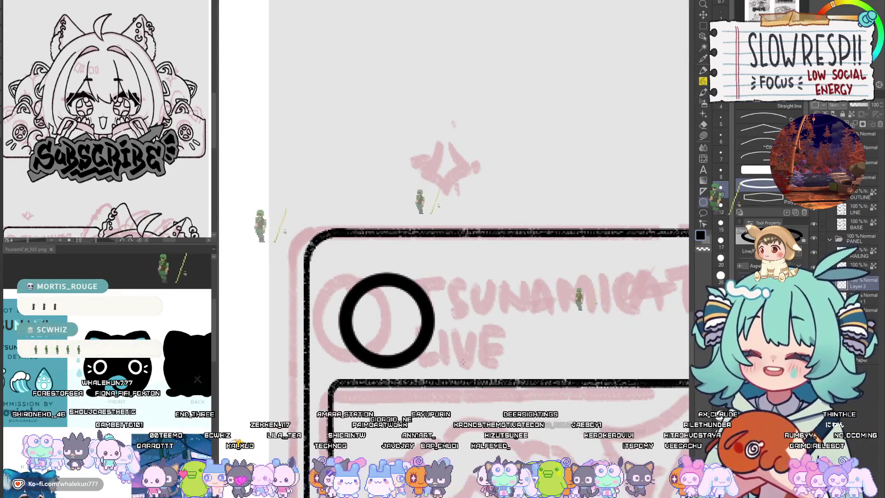
pyautogui.press('k')
pyautogui.scroll(-3, 460, 230)
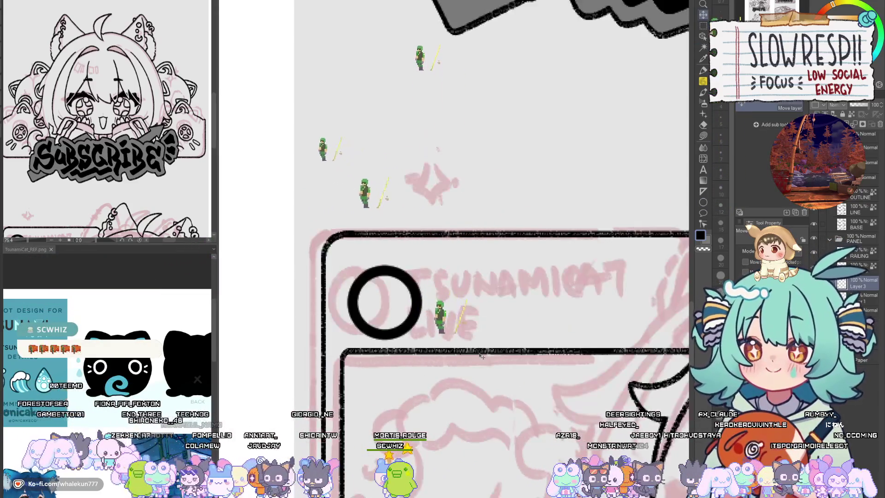
pyautogui.moveTo(477, 341); pyautogui.dragTo(476, 337)
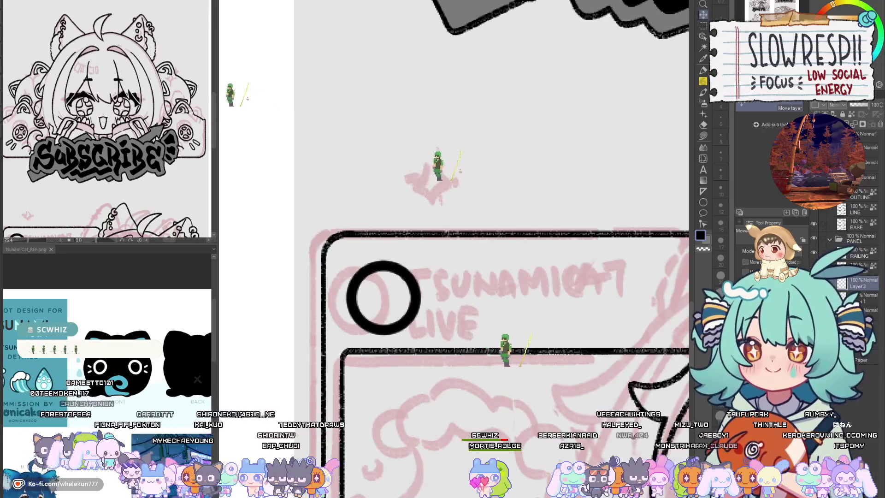
pyautogui.scroll(-4, 543, 341)
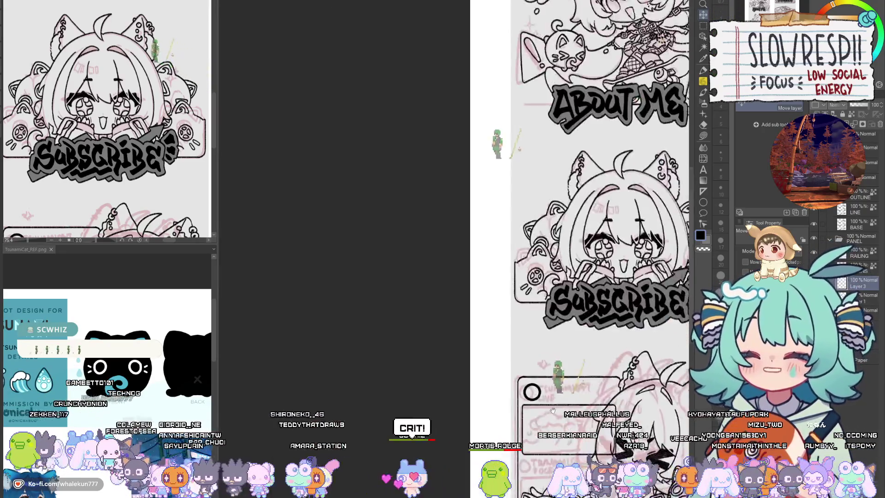
pyautogui.scroll(3, 543, 341)
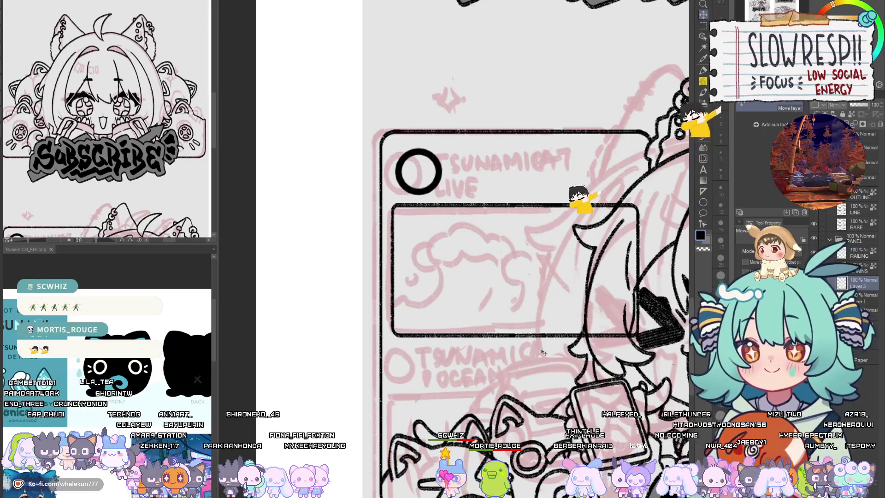
pyautogui.moveTo(572, 372); pyautogui.dragTo(548, 434)
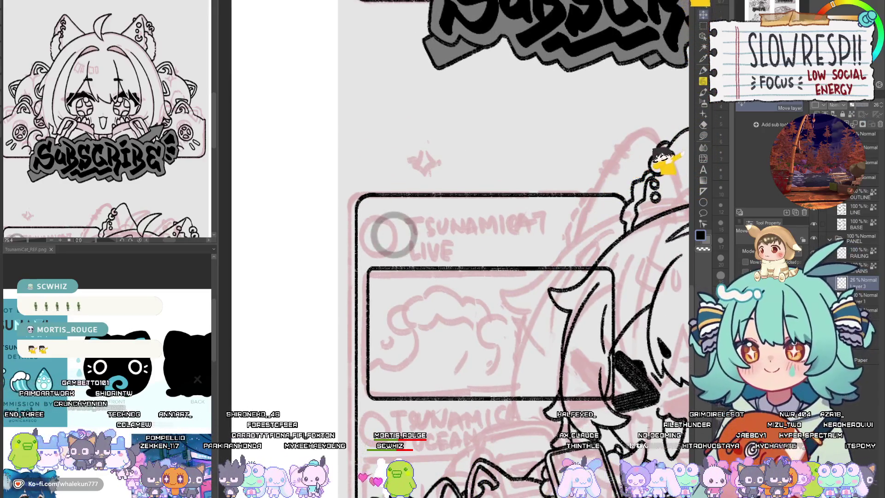
pyautogui.press('p')
pyautogui.scroll(3, 343, 157)
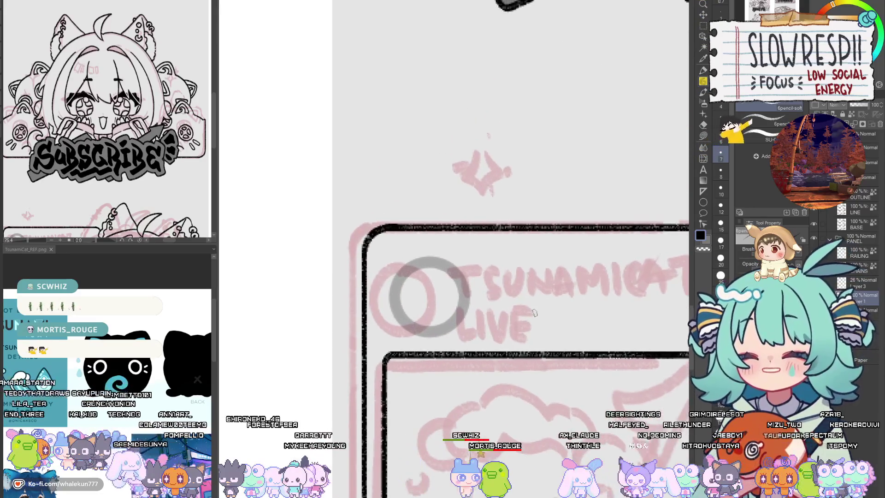
# Step: Add a new layer for inking
pyautogui.hotkey('ctrl', 'shift', 'n')
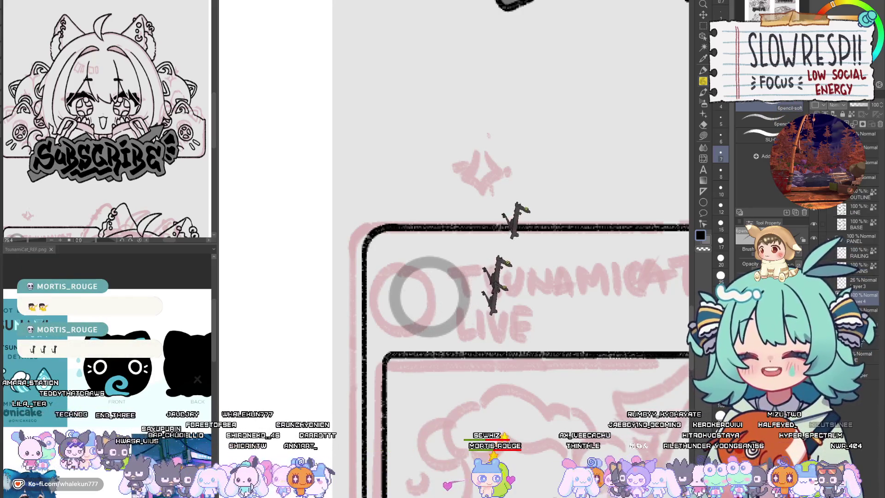
pyautogui.scroll(2, 422, 278)
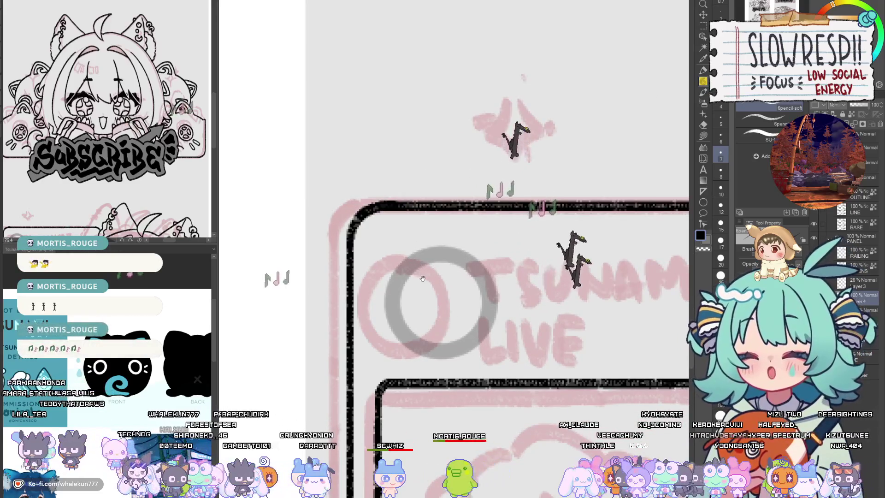
pyautogui.scroll(1, 423, 278)
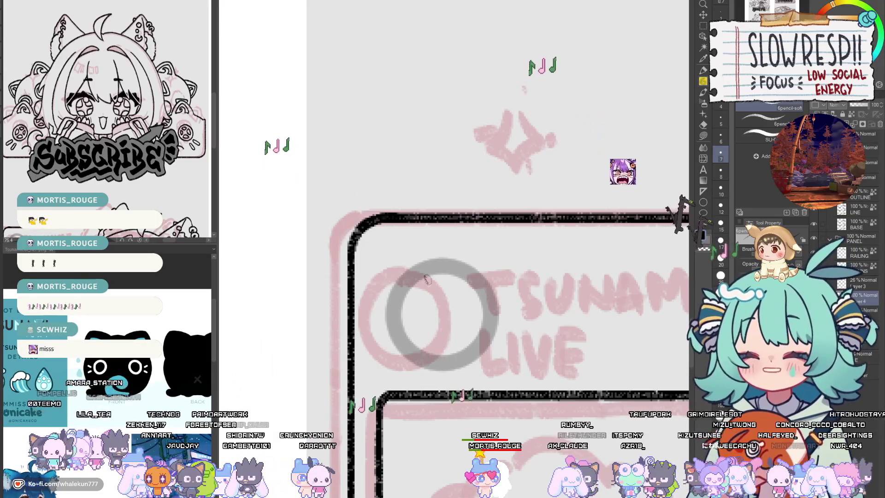
# Step: Ink the badge circle over the grey guide ring, redoing the left arc several times
pyautogui.moveTo(423, 270)
pyautogui.mouseDown()
pyautogui.moveTo(395, 299)
pyautogui.moveTo(402, 349)
pyautogui.moveTo(415, 364)
pyautogui.mouseUp()
pyautogui.hotkey('ctrl', 'z')
pyautogui.moveTo(425, 268)
pyautogui.mouseDown()
pyautogui.moveTo(394, 307)
pyautogui.moveTo(411, 356)
pyautogui.mouseUp()
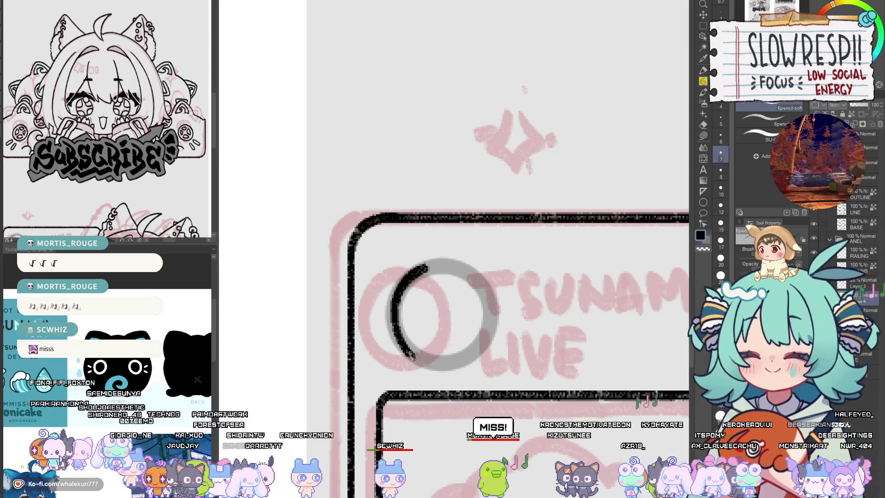
pyautogui.hotkey('ctrl', 'z')
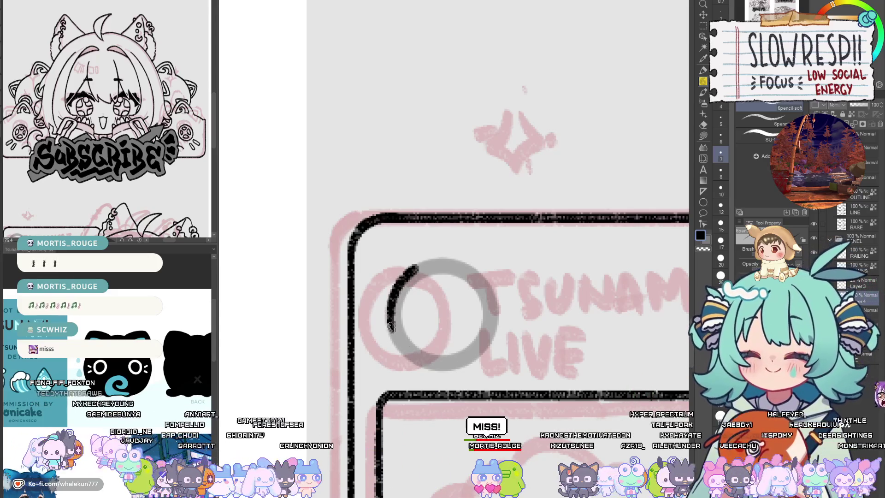
pyautogui.moveTo(390, 326); pyautogui.dragTo(427, 366)
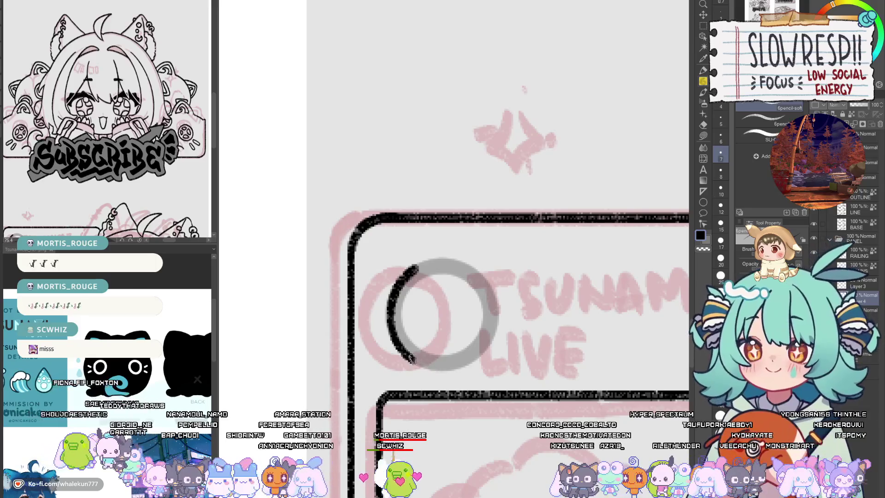
pyautogui.hotkey('ctrl', 'z')
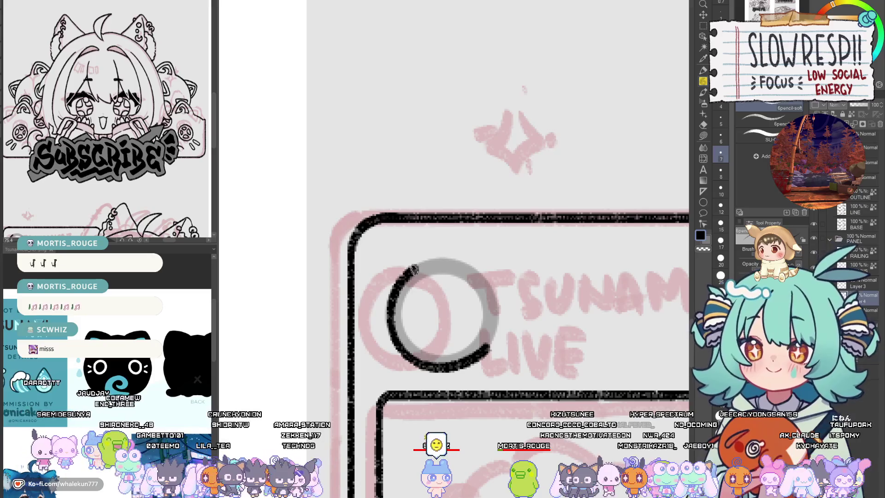
pyautogui.moveTo(413, 270)
pyautogui.mouseDown()
pyautogui.moveTo(443, 261)
pyautogui.moveTo(501, 313)
pyautogui.moveTo(492, 342)
pyautogui.mouseUp()
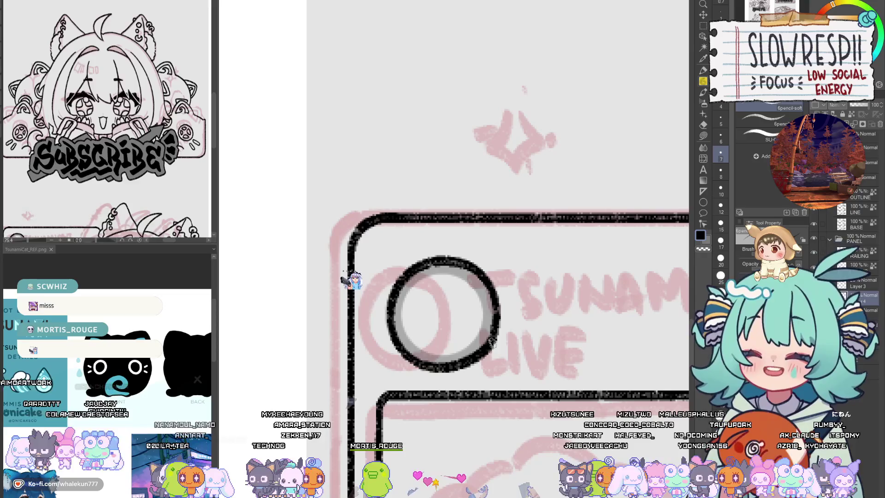
pyautogui.moveTo(412, 341); pyautogui.dragTo(426, 325)
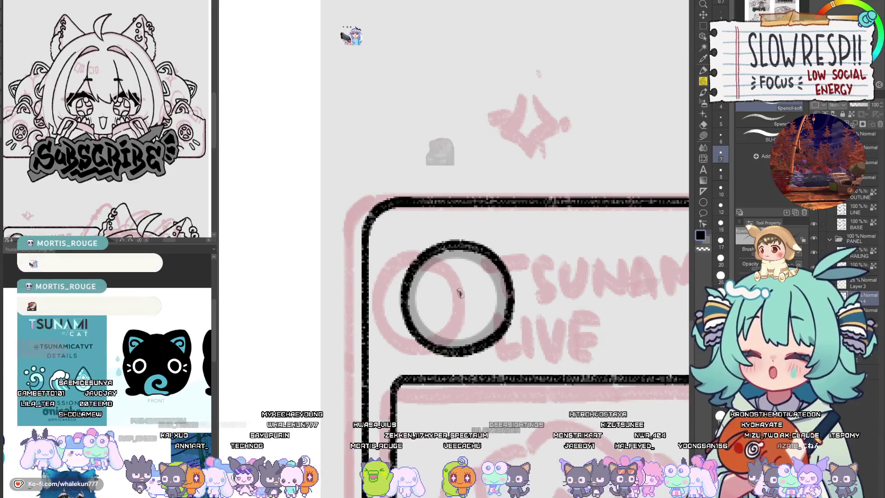
# Step: Ink a spiral with a tail inside the badge circle, retrying the stroke
pyautogui.moveTo(459, 293)
pyautogui.mouseDown()
pyautogui.moveTo(444, 300)
pyautogui.moveTo(477, 308)
pyautogui.moveTo(453, 287)
pyautogui.moveTo(479, 296)
pyautogui.moveTo(458, 297)
pyautogui.moveTo(476, 291)
pyautogui.moveTo(460, 326)
pyautogui.moveTo(490, 286)
pyautogui.moveTo(441, 282)
pyautogui.mouseUp()
pyautogui.hotkey('ctrl', 'z')
pyautogui.hotkey('ctrl', 'z')
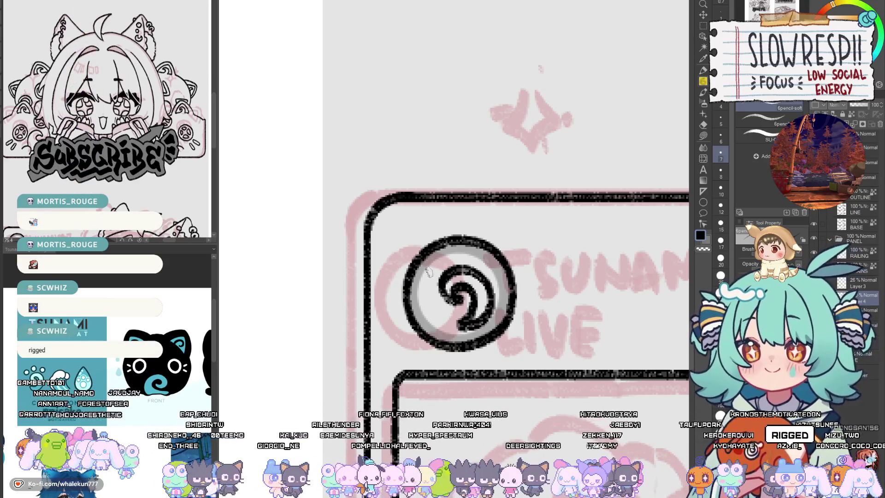
pyautogui.hotkey('ctrl', 'z')
pyautogui.moveTo(445, 297)
pyautogui.mouseDown()
pyautogui.moveTo(488, 297)
pyautogui.moveTo(482, 323)
pyautogui.moveTo(457, 332)
pyautogui.mouseUp()
pyautogui.hotkey('ctrl', 'z')
pyautogui.hotkey('ctrl', 'z')
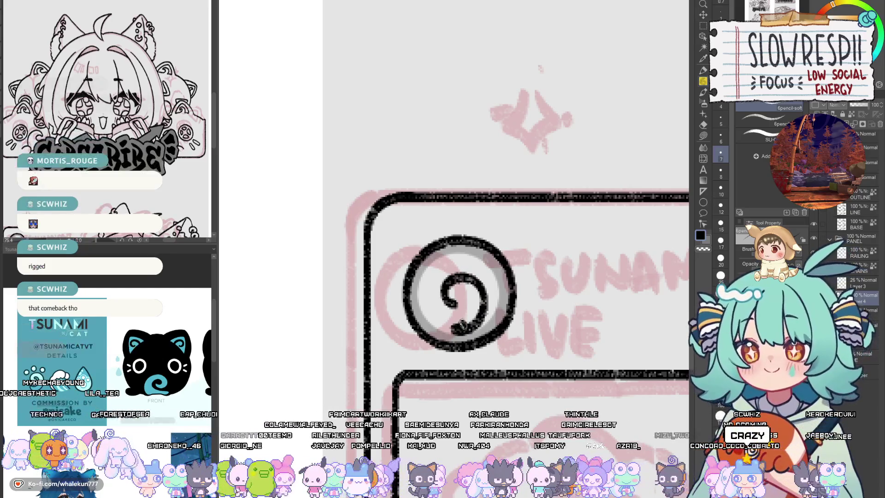
pyautogui.moveTo(472, 300); pyautogui.dragTo(461, 329)
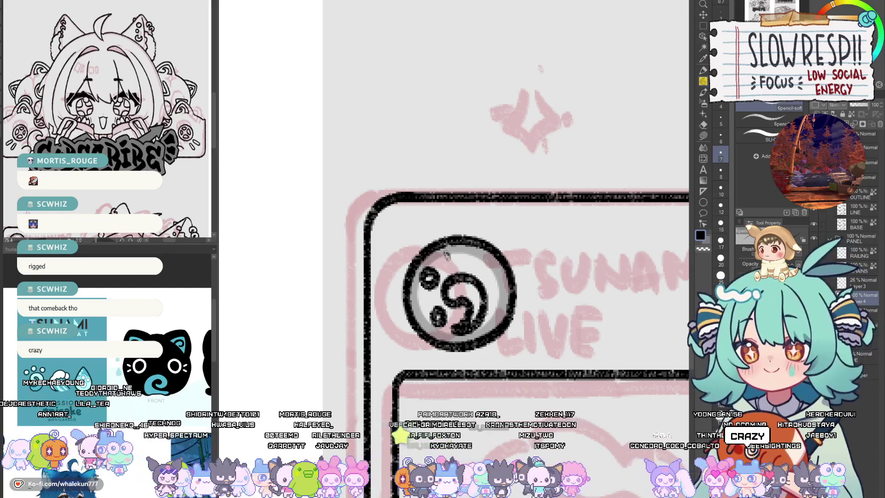
# Step: Copy the emblemed frame box and move the duplicate down onto the lower Ocean panel
pyautogui.scroll(-3, 479, 259)
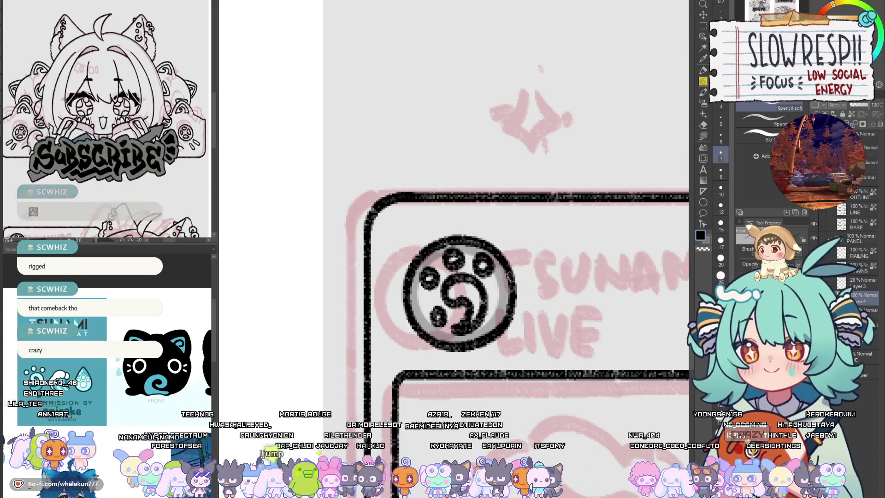
pyautogui.scroll(-3, 479, 259)
pyautogui.moveTo(516, 290)
pyautogui.mouseDown()
pyautogui.moveTo(453, 280)
pyautogui.moveTo(460, 336)
pyautogui.mouseUp()
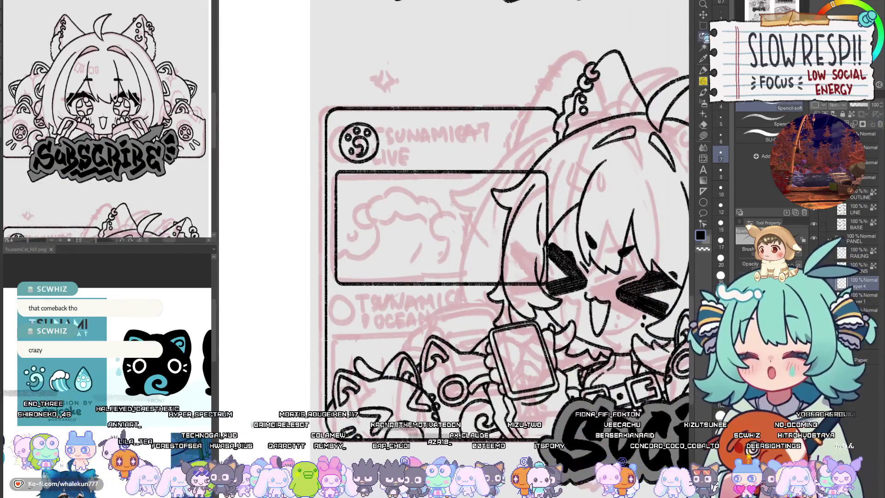
pyautogui.press('k')
pyautogui.scroll(1, 389, 179)
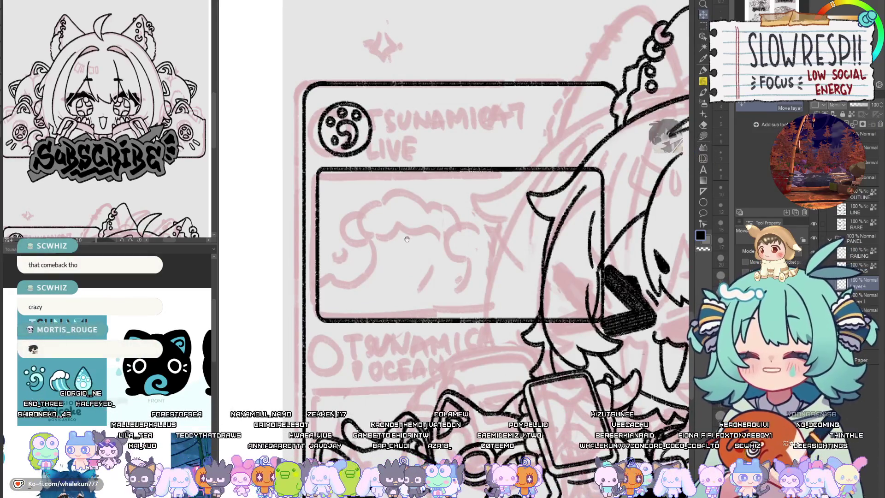
pyautogui.scroll(-1, 387, 265)
pyautogui.moveTo(387, 265)
pyautogui.mouseDown()
pyautogui.moveTo(380, 271)
pyautogui.moveTo(347, 232)
pyautogui.mouseUp()
pyautogui.hotkey('ctrl', 'c')
pyautogui.hotkey('ctrl', 'v')
pyautogui.moveTo(427, 197)
pyautogui.mouseDown()
pyautogui.moveTo(424, 393)
pyautogui.moveTo(435, 377)
pyautogui.mouseUp()
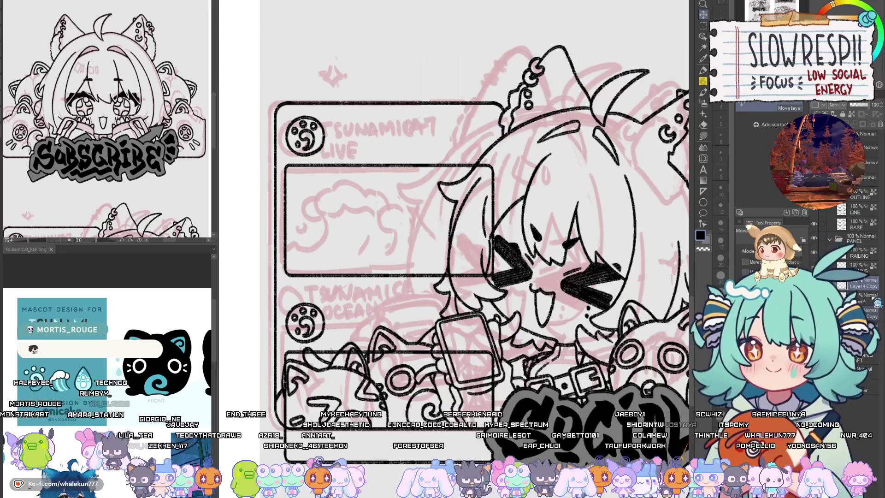
# Step: Set a vertical straight-line ruler guide on the canvas
pyautogui.press('e')
pyautogui.moveTo(505, 206); pyautogui.dragTo(523, 178)
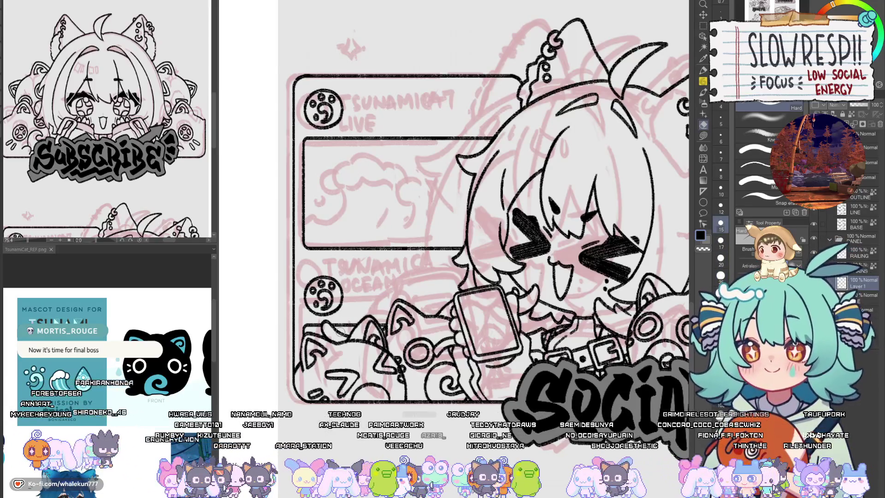
pyautogui.press('u')
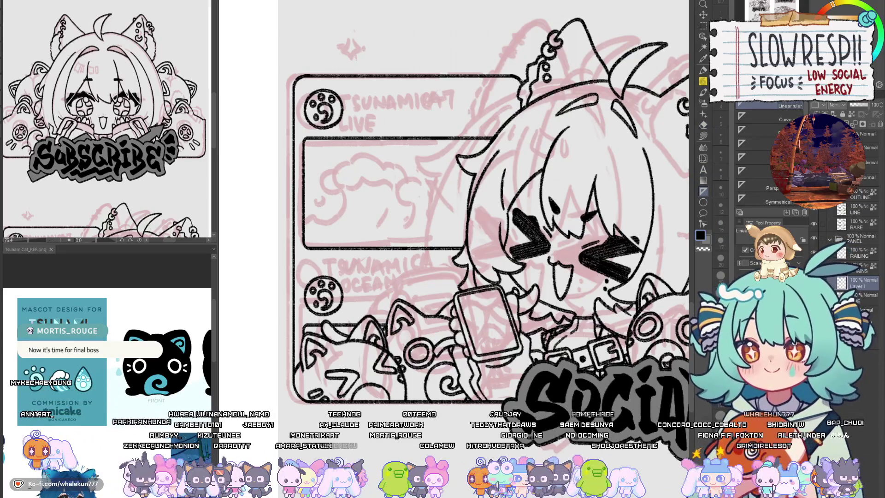
pyautogui.moveTo(524, 92); pyautogui.dragTo(527, 125)
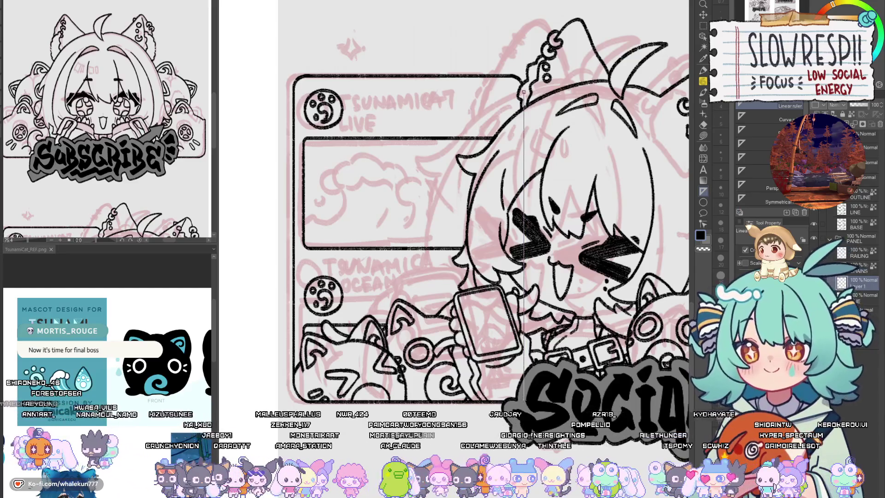
pyautogui.press('p')
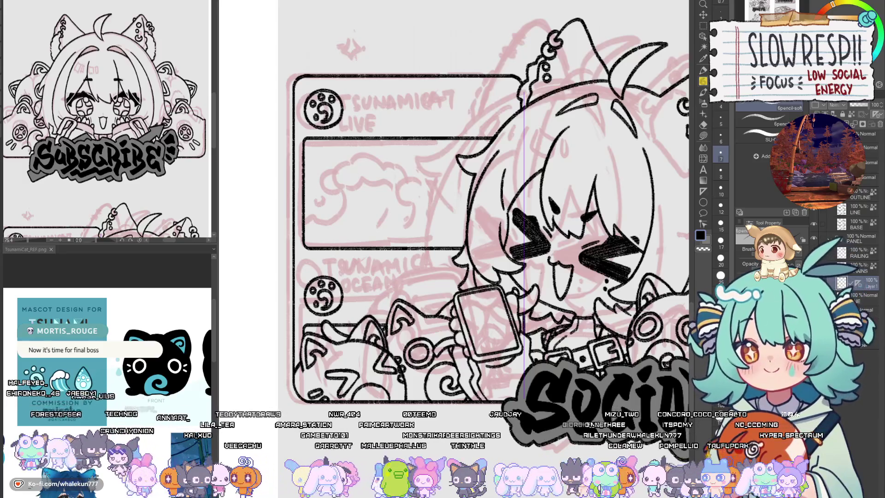
pyautogui.scroll(-3, 524, 399)
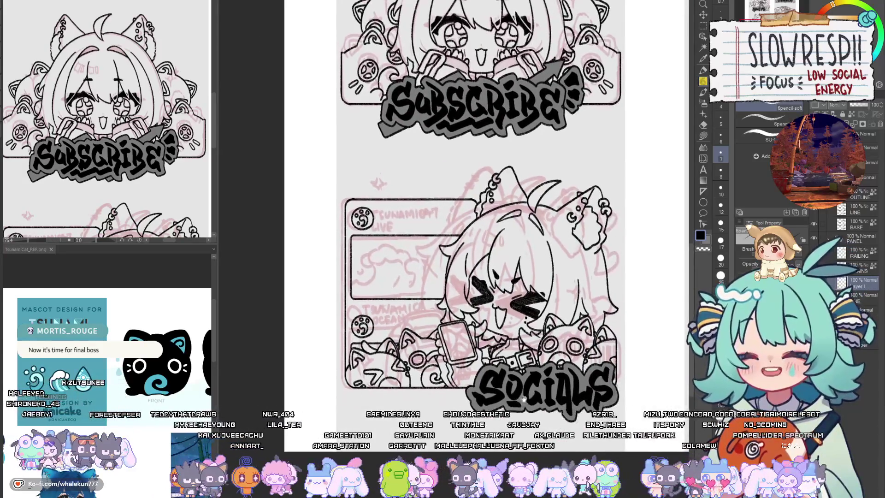
pyautogui.moveTo(480, 258); pyautogui.dragTo(497, 262)
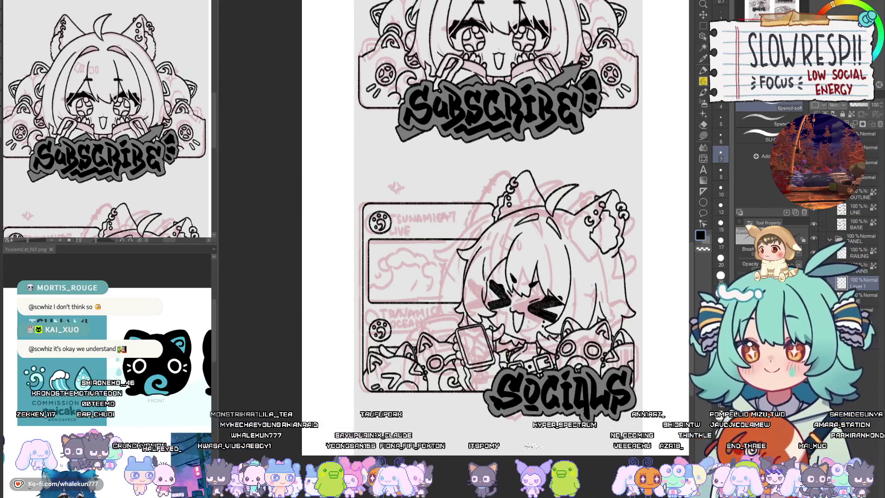
# Step: Zoom from the Subscribe and Socials panels in onto the Tsunamicat Live panel
pyautogui.moveTo(408, 276); pyautogui.dragTo(443, 269)
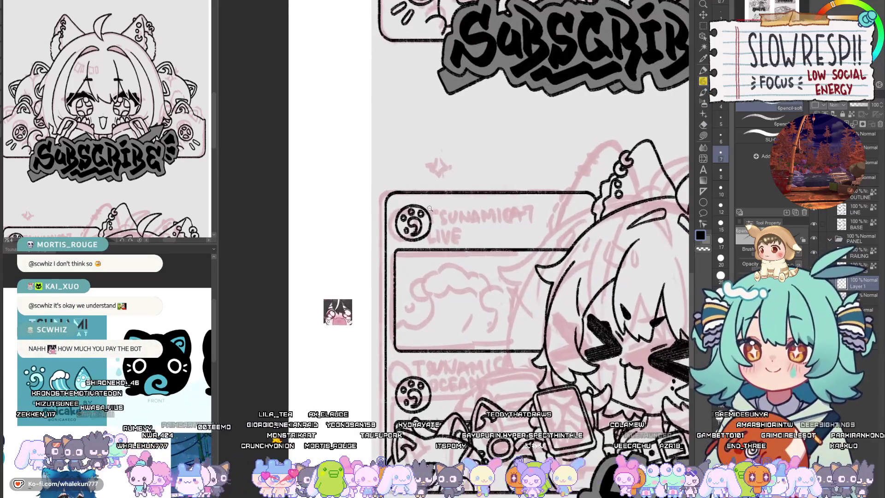
pyautogui.click(456, 275)
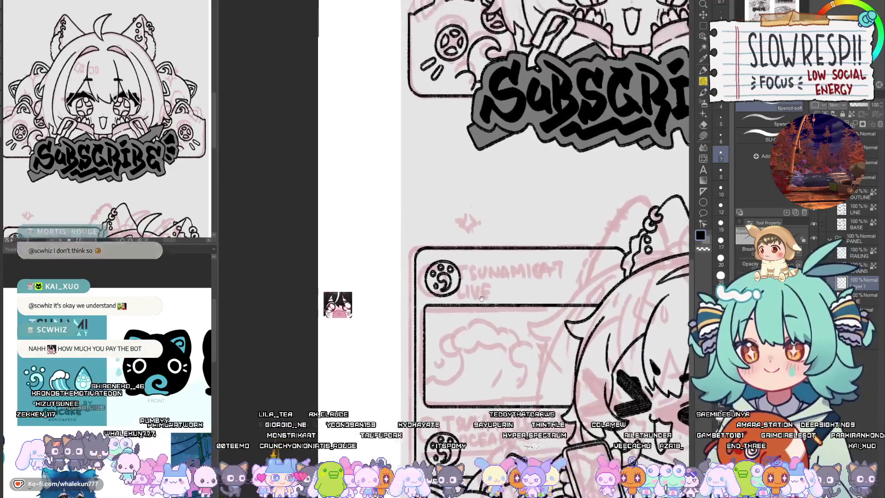
pyautogui.click(479, 286)
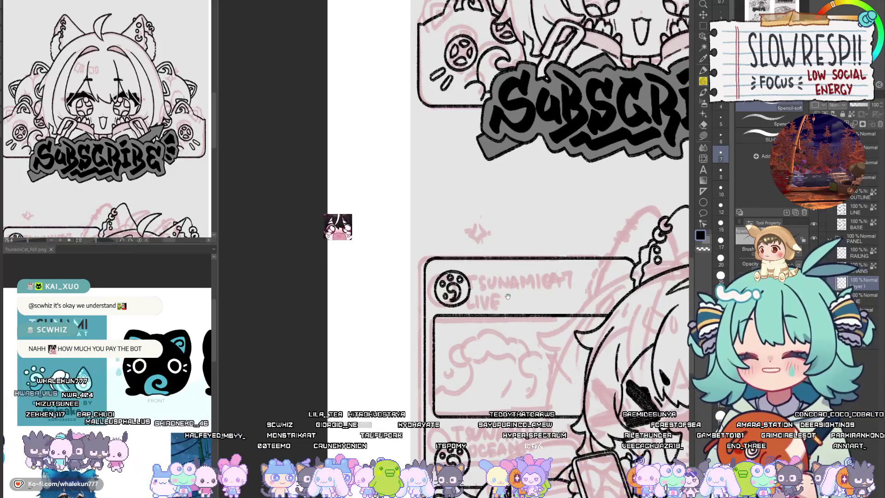
pyautogui.click(499, 282)
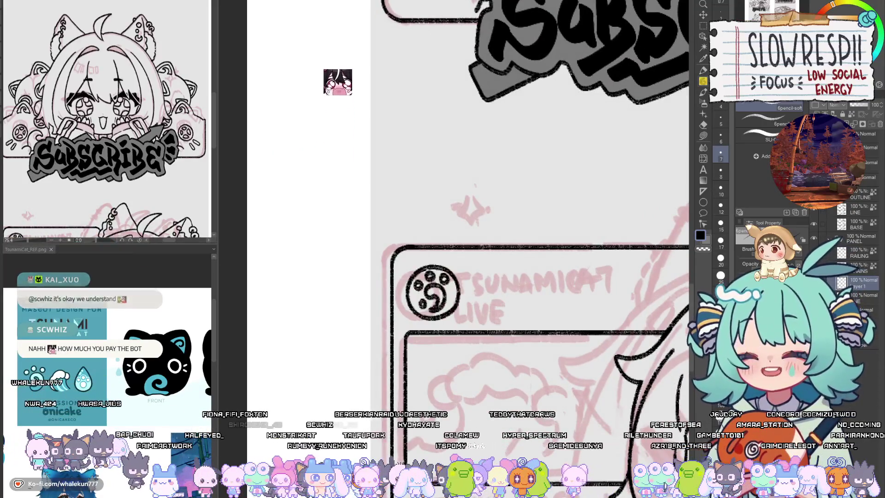
pyautogui.keyDown('alt'); pyautogui.click(501, 312); pyautogui.keyUp('alt')
pyautogui.keyDown('alt'); pyautogui.click(500, 312); pyautogui.keyUp('alt')
pyautogui.click(500, 295)
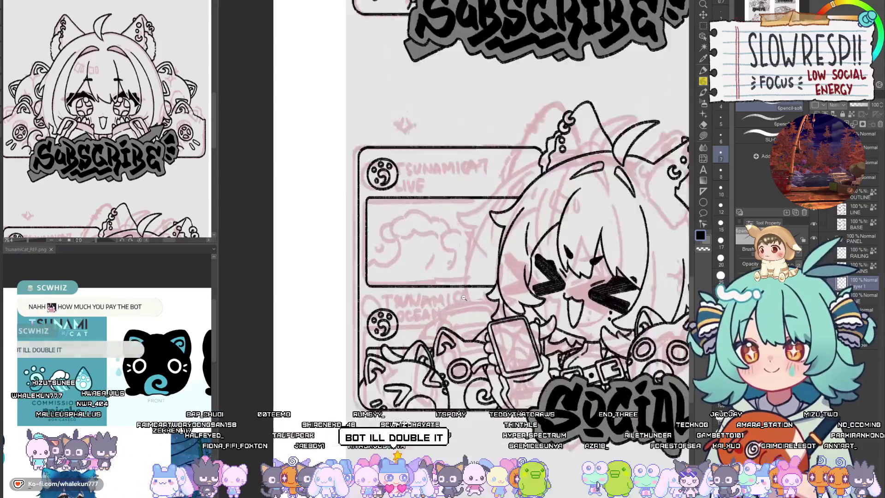
pyautogui.click(500, 276)
pyautogui.click(499, 259)
pyautogui.scroll(-10, 499, 259)
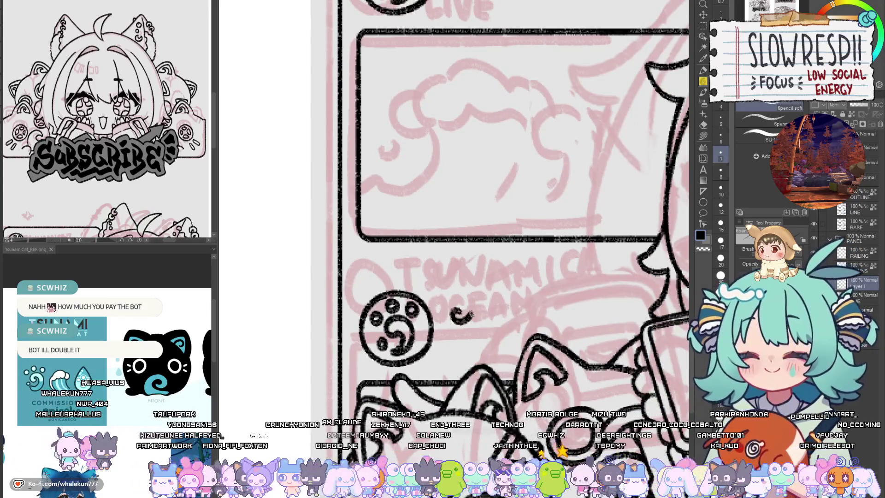
# Step: Try a stroke beside the lower paw emblem and undo it
pyautogui.moveTo(471, 314); pyautogui.dragTo(443, 326)
pyautogui.hotkey('ctrl', 'z')
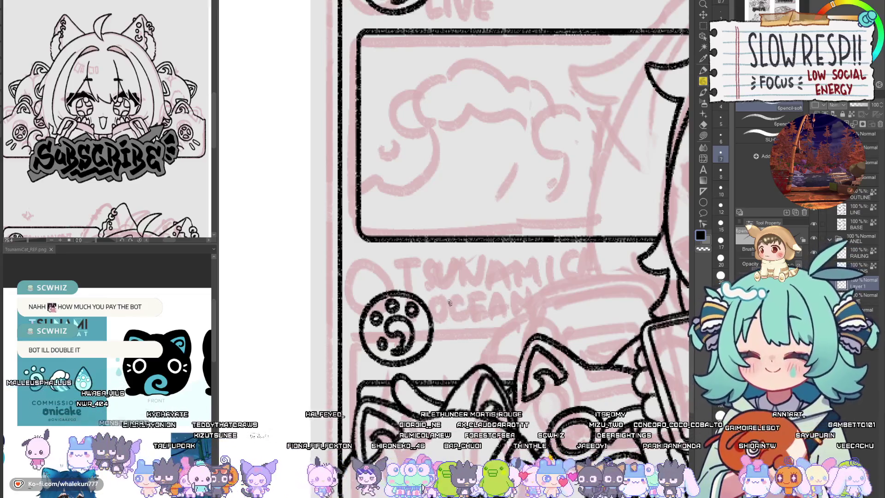
pyautogui.scroll(10, 521, 229)
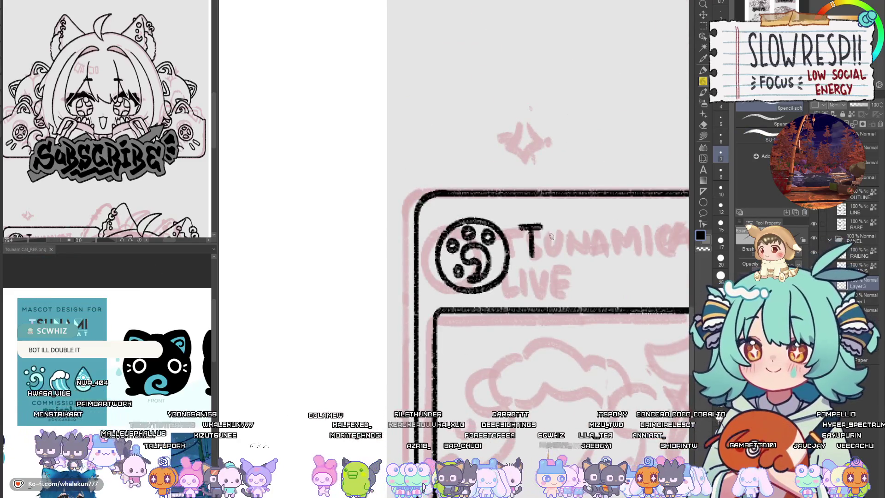
# Step: Ink the TSUNAMICAT title letters after the T, redoing the partly drawn S
pyautogui.hotkey('ctrl', 'z')
# Step: Finish TSUNAMICAT with the final T and letter LIVE beneath it
pyautogui.hotkey('ctrl', 'z')
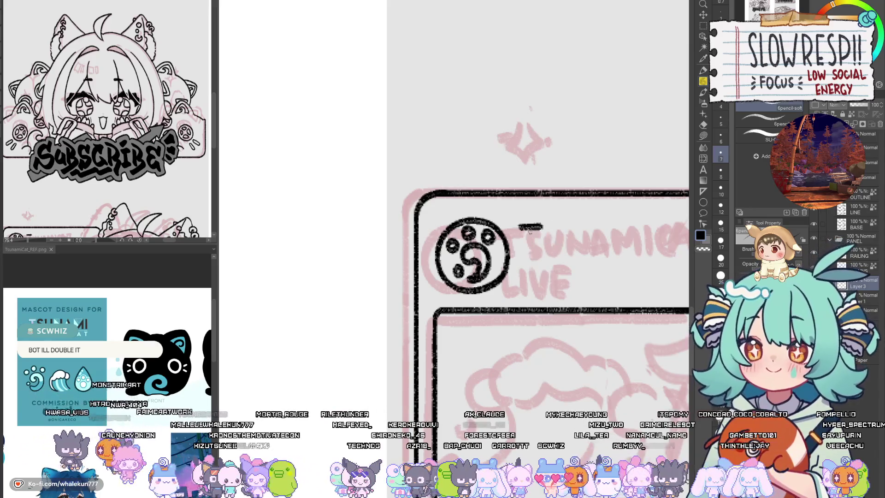
pyautogui.hotkey('ctrl', 'y')
pyautogui.moveTo(555, 227)
pyautogui.mouseDown()
pyautogui.moveTo(540, 248)
pyautogui.moveTo(567, 246)
pyautogui.moveTo(578, 226)
pyautogui.moveTo(553, 255)
pyautogui.moveTo(572, 257)
pyautogui.mouseUp()
pyautogui.moveTo(579, 229)
pyautogui.mouseDown()
pyautogui.moveTo(589, 257)
pyautogui.moveTo(556, 245)
pyautogui.mouseUp()
pyautogui.moveTo(557, 234)
pyautogui.mouseDown()
pyautogui.moveTo(559, 262)
pyautogui.moveTo(545, 246)
pyautogui.moveTo(566, 266)
pyautogui.mouseUp()
pyautogui.moveTo(574, 239)
pyautogui.mouseDown()
pyautogui.moveTo(582, 264)
pyautogui.moveTo(597, 240)
pyautogui.moveTo(590, 266)
pyautogui.moveTo(599, 239)
pyautogui.moveTo(590, 266)
pyautogui.mouseUp()
pyautogui.hotkey('ctrl', 'z')
pyautogui.hotkey('ctrl', 'z')
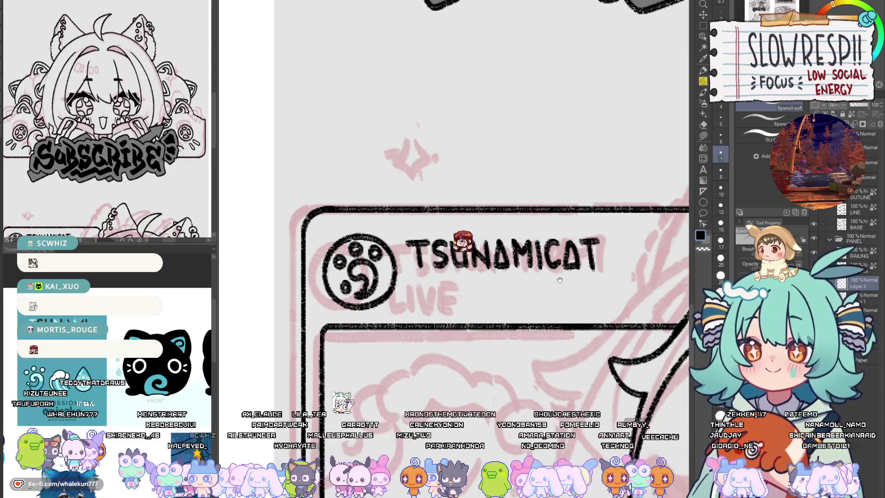
pyautogui.moveTo(436, 290)
pyautogui.mouseDown()
pyautogui.moveTo(504, 295)
pyautogui.moveTo(505, 308)
pyautogui.moveTo(496, 299)
pyautogui.mouseUp()
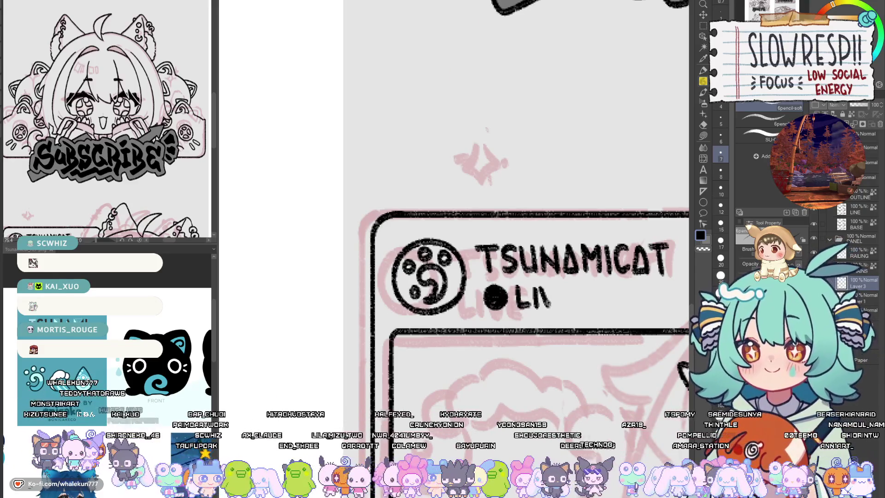
pyautogui.moveTo(546, 286)
pyautogui.mouseDown()
pyautogui.moveTo(560, 284)
pyautogui.moveTo(558, 307)
pyautogui.mouseUp()
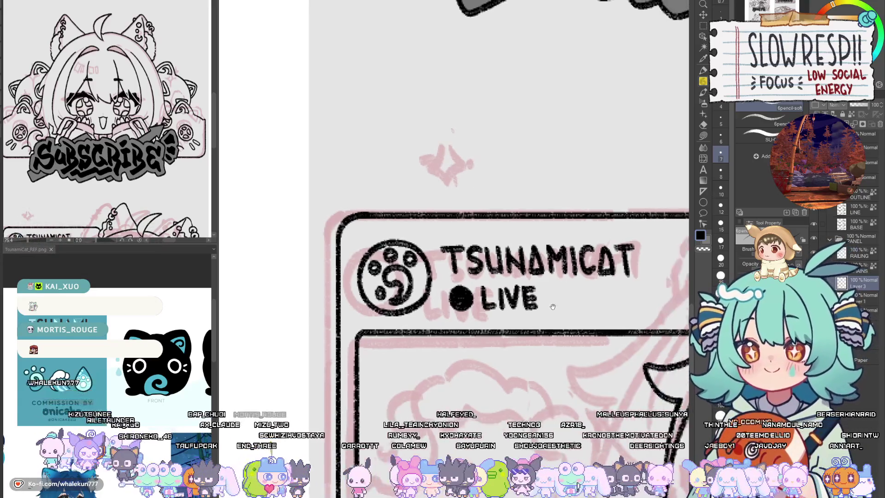
pyautogui.moveTo(461, 461)
pyautogui.mouseDown()
pyautogui.moveTo(461, 203)
pyautogui.moveTo(561, 344)
pyautogui.mouseUp()
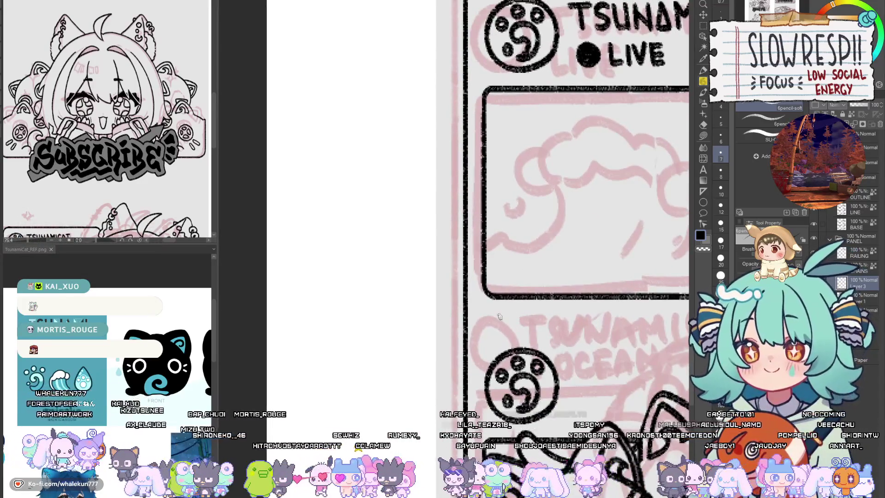
pyautogui.moveTo(506, 319)
pyautogui.mouseDown()
pyautogui.moveTo(515, 328)
pyautogui.moveTo(491, 325)
pyautogui.moveTo(483, 340)
pyautogui.mouseUp()
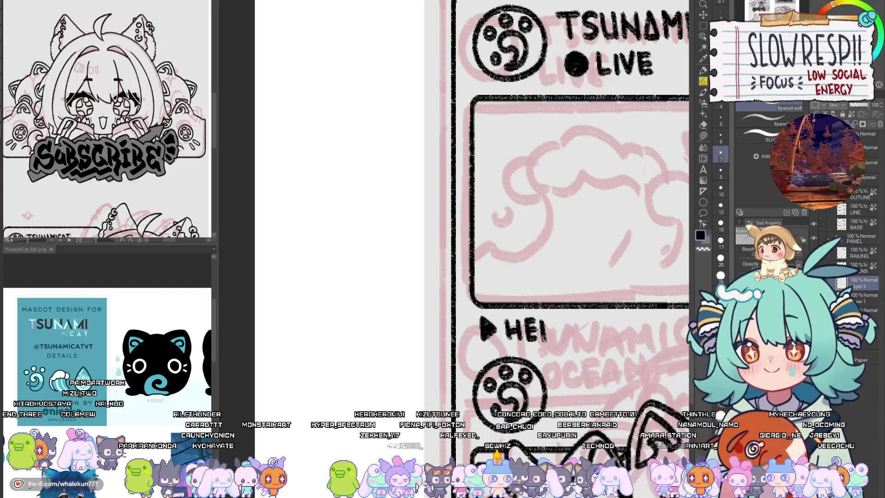
pyautogui.moveTo(600, 326); pyautogui.dragTo(545, 324)
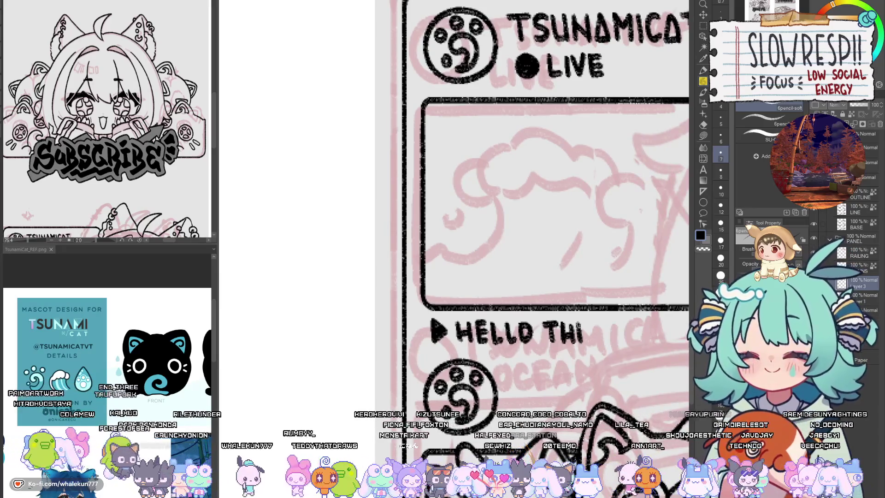
pyautogui.moveTo(581, 339)
pyautogui.mouseDown()
pyautogui.moveTo(558, 344)
pyautogui.moveTo(562, 349)
pyautogui.mouseUp()
pyautogui.moveTo(563, 327)
pyautogui.mouseDown()
pyautogui.moveTo(572, 327)
pyautogui.moveTo(571, 338)
pyautogui.mouseUp()
pyautogui.moveTo(562, 349)
pyautogui.mouseDown()
pyautogui.moveTo(601, 348)
pyautogui.moveTo(541, 345)
pyautogui.moveTo(553, 349)
pyautogui.moveTo(572, 337)
pyautogui.moveTo(551, 349)
pyautogui.moveTo(584, 352)
pyautogui.moveTo(602, 339)
pyautogui.moveTo(591, 352)
pyautogui.mouseUp()
pyautogui.click(588, 351)
pyautogui.click(541, 351)
pyautogui.hotkey('ctrl', 'z')
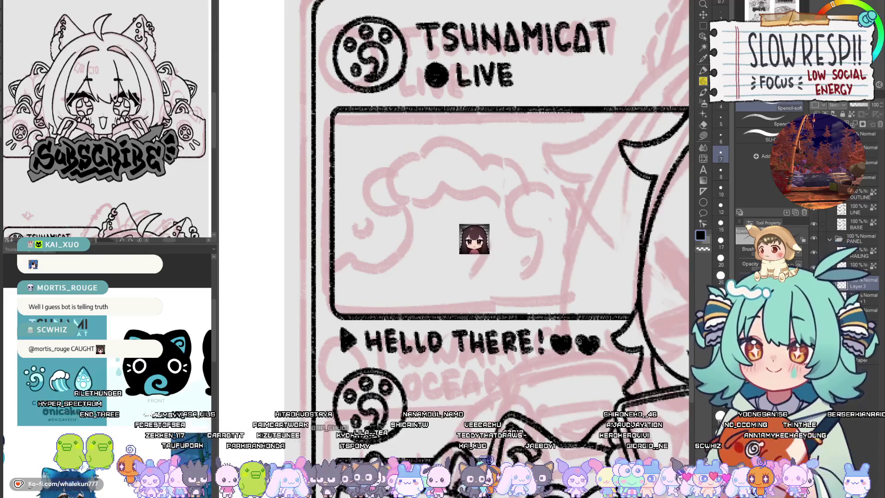
pyautogui.scroll(-3, 583, 341)
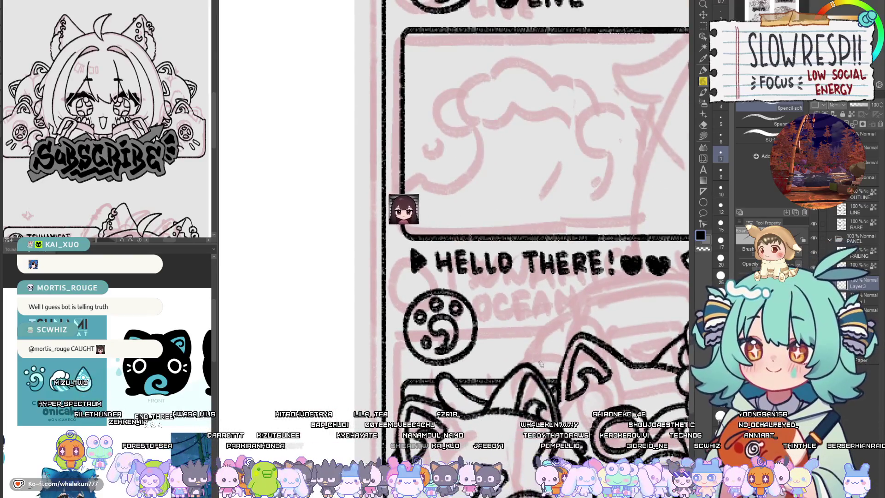
pyautogui.keyDown('alt'); pyautogui.click(540, 364); pyautogui.keyUp('alt')
pyautogui.keyDown('alt'); pyautogui.click(532, 325); pyautogui.keyUp('alt')
pyautogui.scroll(2, 525, 296)
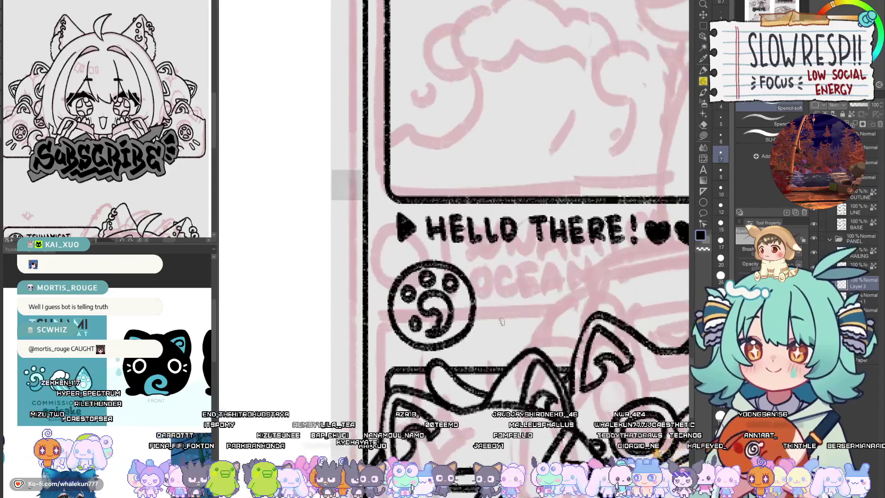
pyautogui.moveTo(504, 313)
pyautogui.mouseDown()
pyautogui.moveTo(500, 341)
pyautogui.moveTo(516, 318)
pyautogui.moveTo(505, 343)
pyautogui.mouseUp()
pyautogui.hotkey('ctrl', 'z')
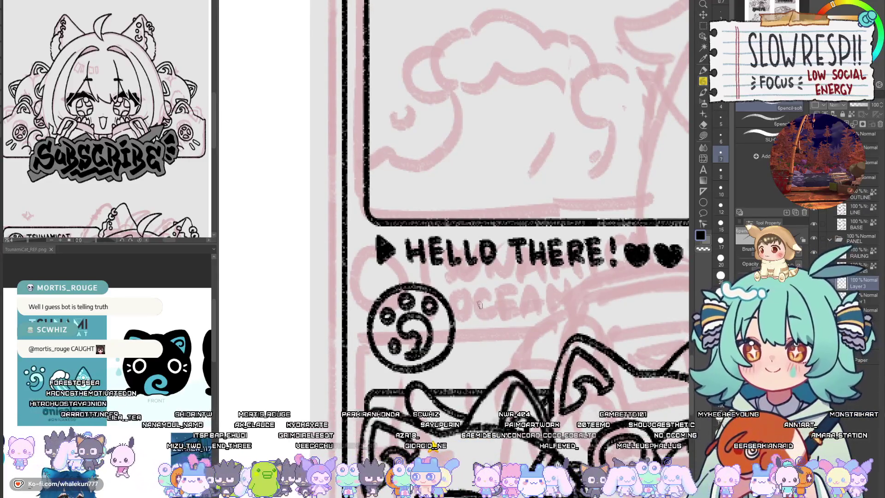
pyautogui.moveTo(475, 297); pyautogui.dragTo(521, 302)
pyautogui.hotkey('ctrl', 'z')
pyautogui.hotkey('ctrl', 'z')
pyautogui.scroll(-3, 482, 297)
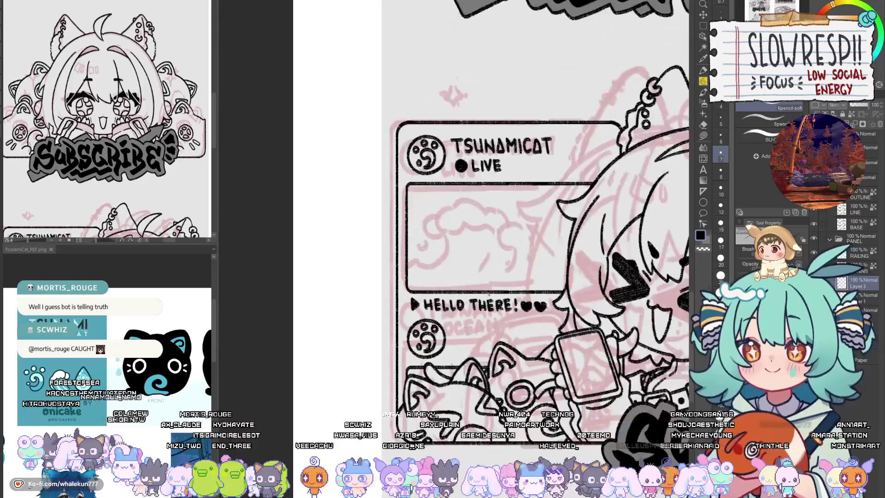
# Step: Copy the TSUNAMICAT LIVE title and place the duplicate below HELLO THERE
pyautogui.press('m')
pyautogui.moveTo(437, 122); pyautogui.dragTo(569, 182)
pyautogui.click(703, 14)
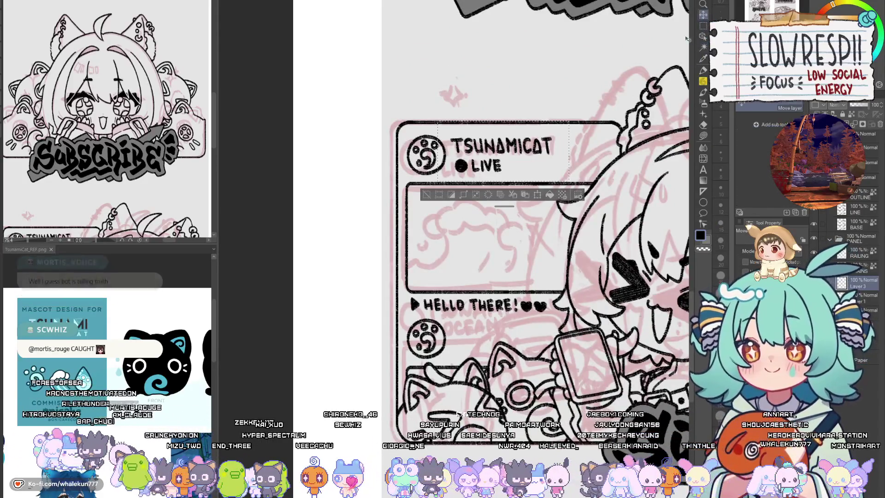
pyautogui.hotkey('ctrl', 'c')
pyautogui.hotkey('ctrl', 'v')
pyautogui.moveTo(527, 150); pyautogui.dragTo(527, 332)
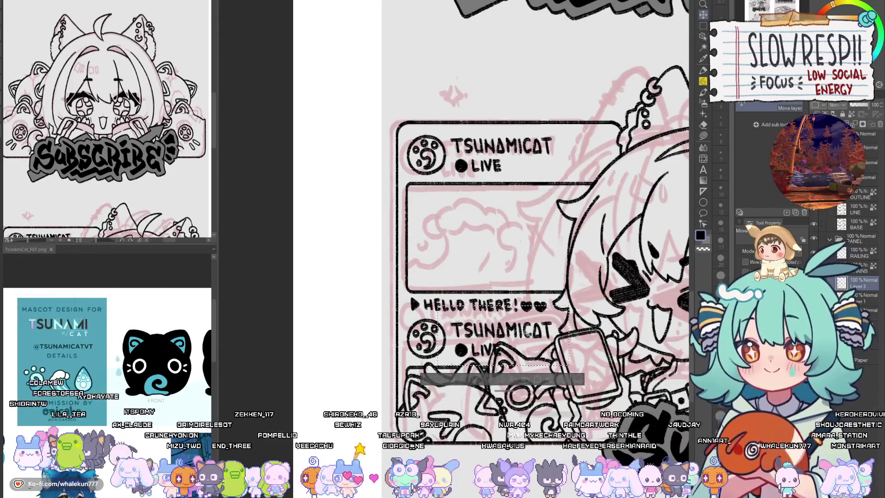
pyautogui.hotkey('ctrl', 'd')
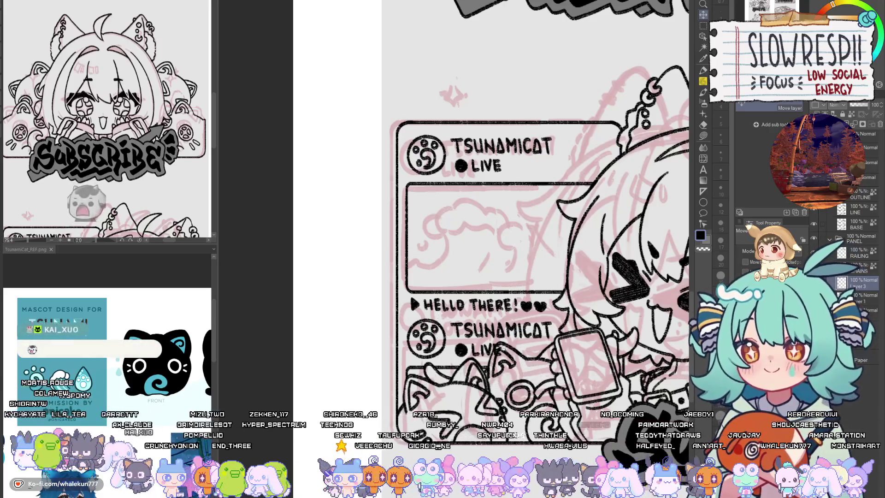
# Step: Erase the LIVE line from the copied title
pyautogui.scroll(2, 504, 347)
pyautogui.press('e')
pyautogui.moveTo(430, 346)
pyautogui.mouseDown()
pyautogui.moveTo(512, 353)
pyautogui.moveTo(450, 364)
pyautogui.mouseUp()
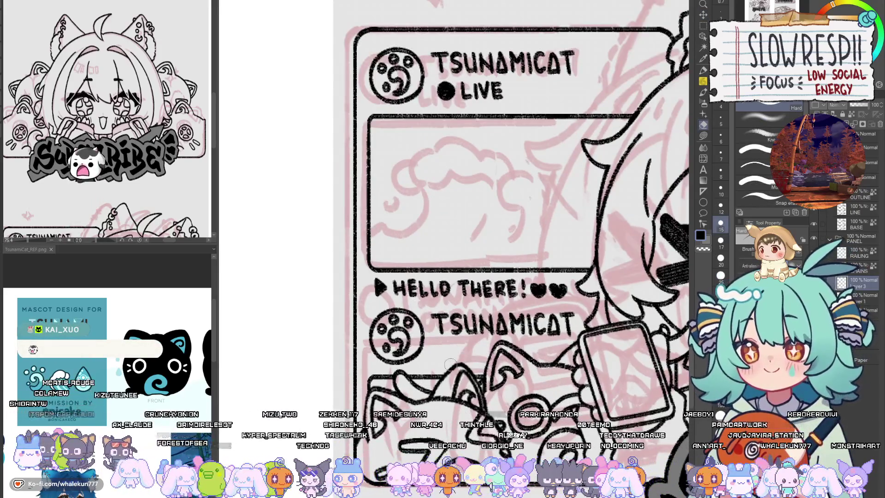
# Step: Pencil a location pin and the word SEA under the copied title
pyautogui.press('p')
pyautogui.scroll(2, 476, 335)
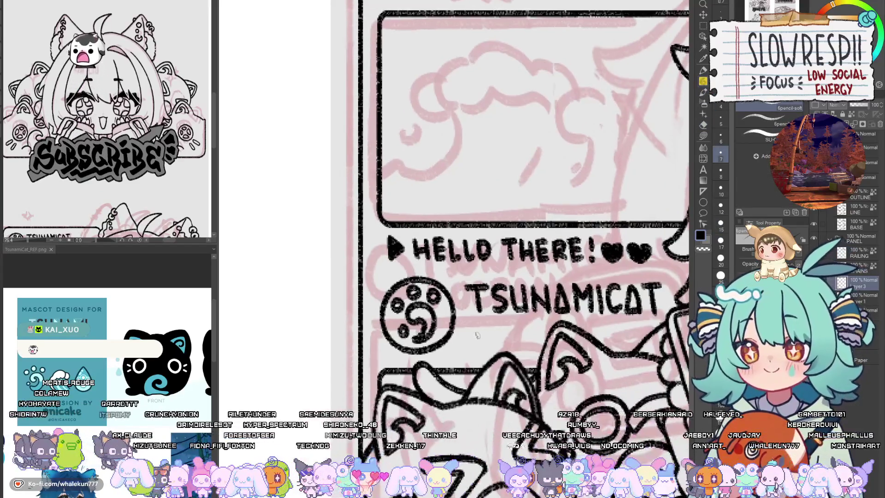
pyautogui.click(477, 326)
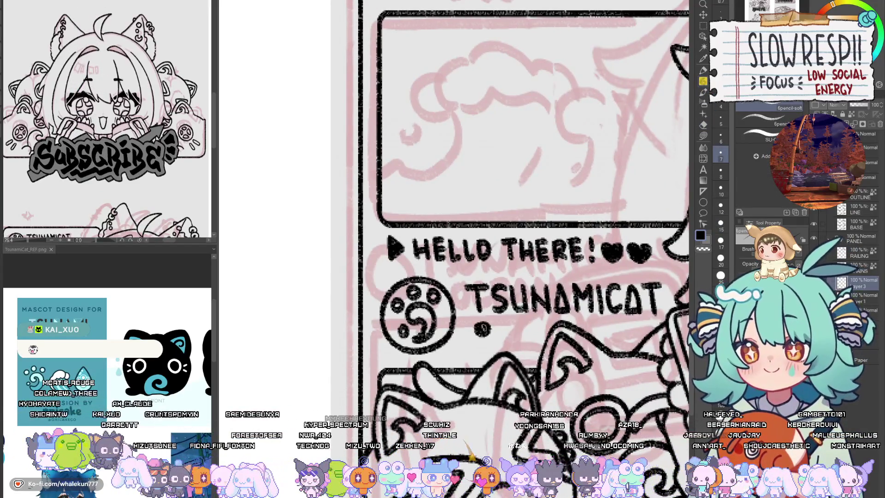
pyautogui.moveTo(482, 329)
pyautogui.mouseDown()
pyautogui.moveTo(483, 349)
pyautogui.moveTo(505, 336)
pyautogui.moveTo(501, 346)
pyautogui.moveTo(517, 349)
pyautogui.moveTo(530, 324)
pyautogui.mouseUp()
pyautogui.moveTo(517, 335)
pyautogui.mouseDown()
pyautogui.moveTo(529, 335)
pyautogui.moveTo(536, 350)
pyautogui.moveTo(545, 340)
pyautogui.mouseUp()
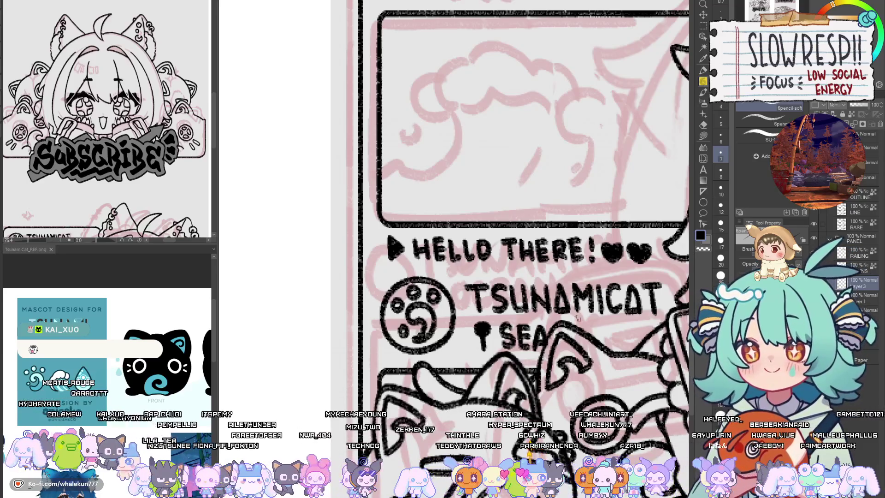
pyautogui.scroll(-3, 576, 318)
pyautogui.scroll(3, 524, 306)
pyautogui.press('e')
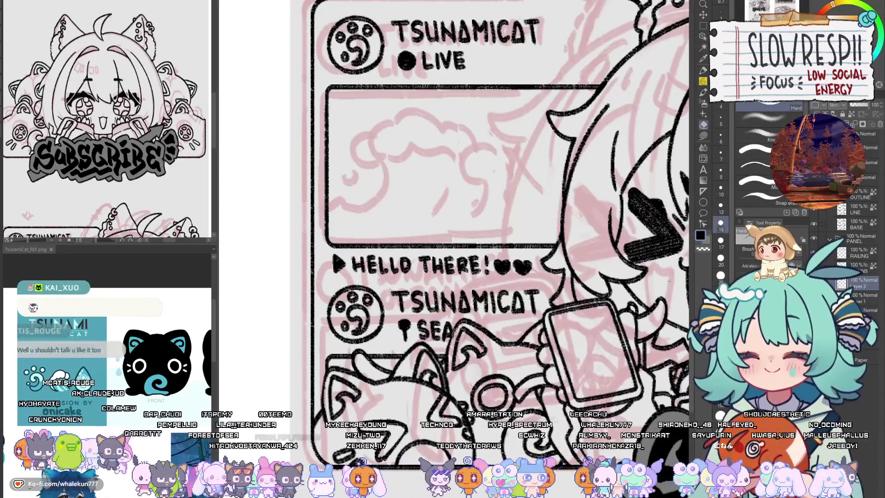
pyautogui.moveTo(482, 320); pyautogui.dragTo(466, 368)
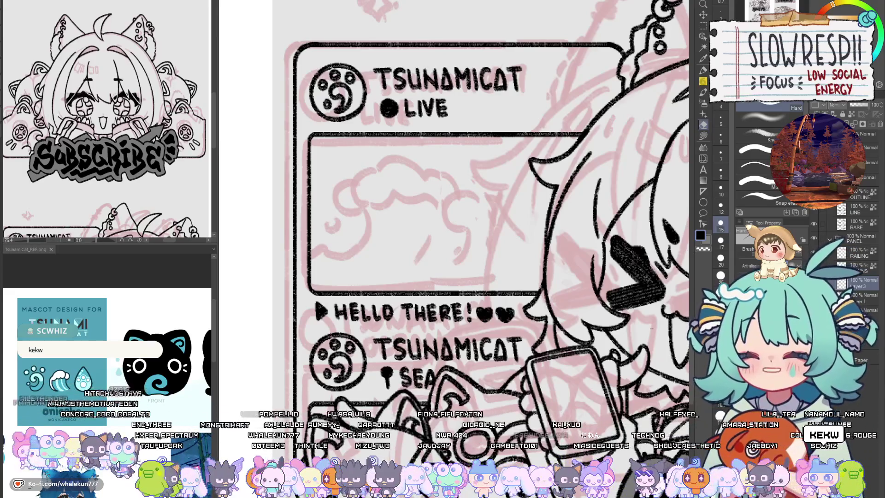
pyautogui.press('p')
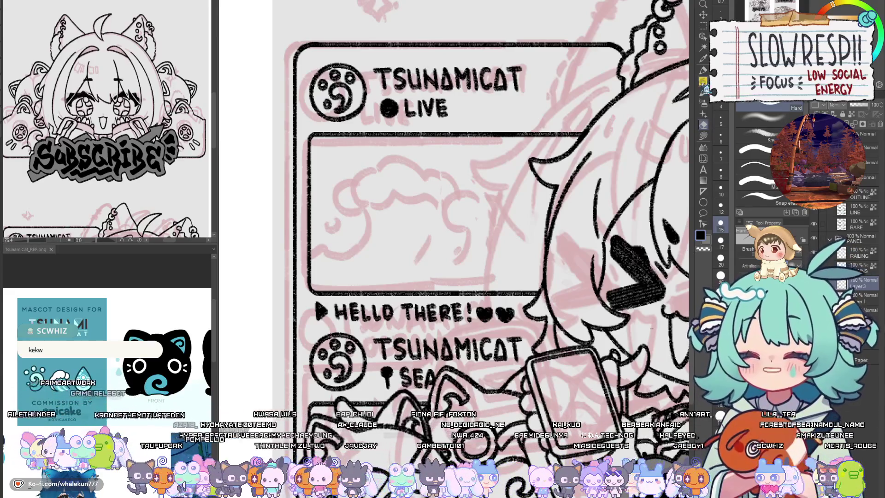
pyautogui.press('h')
pyautogui.press('h')
pyautogui.scroll(-2, 570, 223)
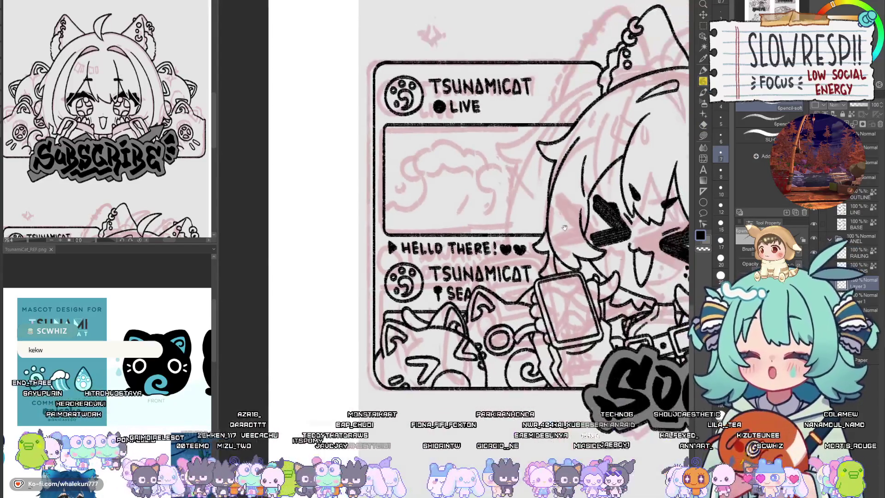
pyautogui.moveTo(600, 334); pyautogui.dragTo(559, 314)
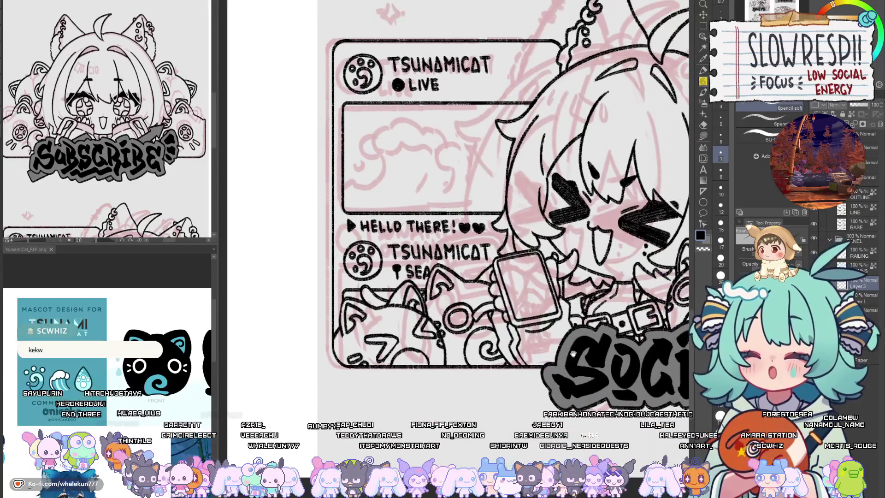
pyautogui.moveTo(594, 265); pyautogui.dragTo(611, 281)
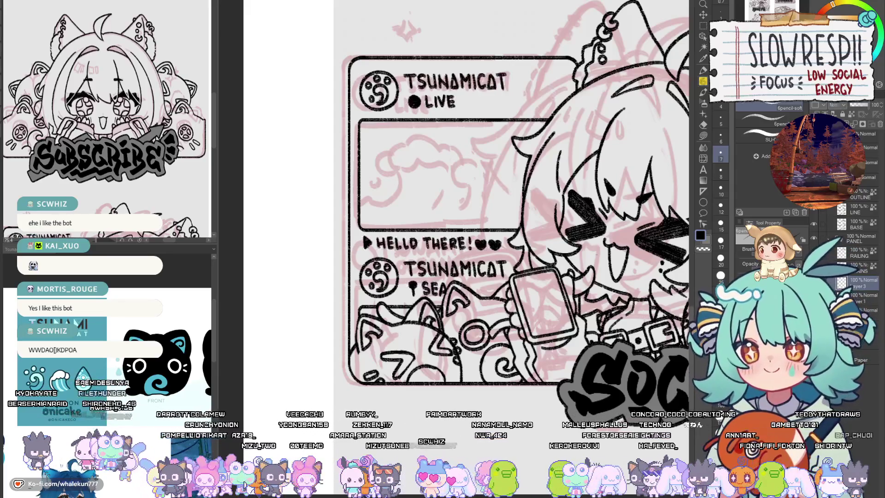
pyautogui.hotkey('ctrl', '-')
pyautogui.hotkey('ctrl', '-')
pyautogui.hotkey('ctrl', '-')
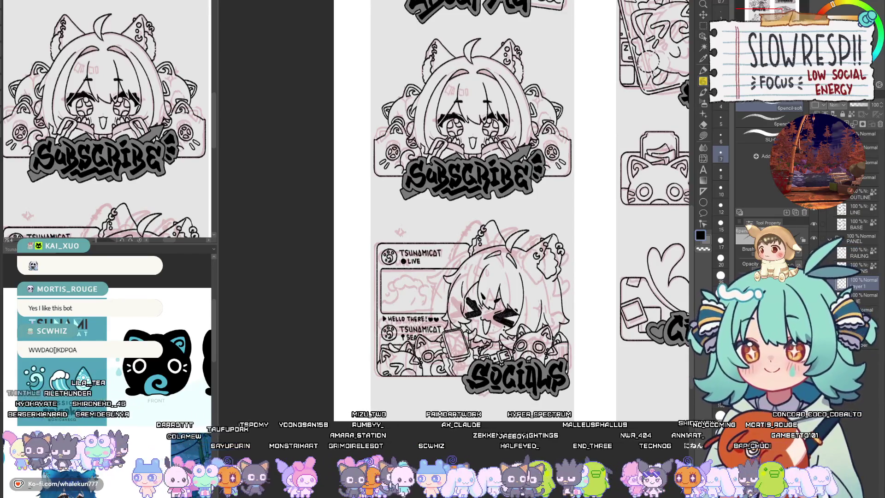
pyautogui.scroll(5, 445, 290)
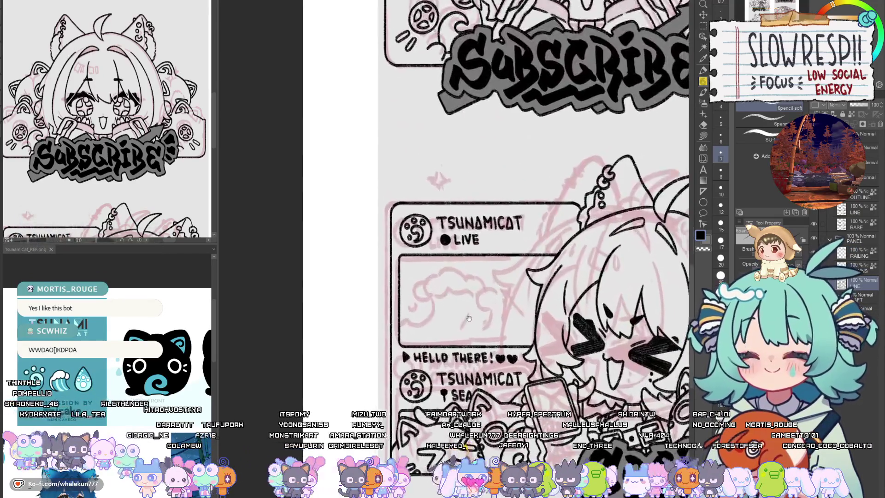
pyautogui.press('h')
pyautogui.press('h')
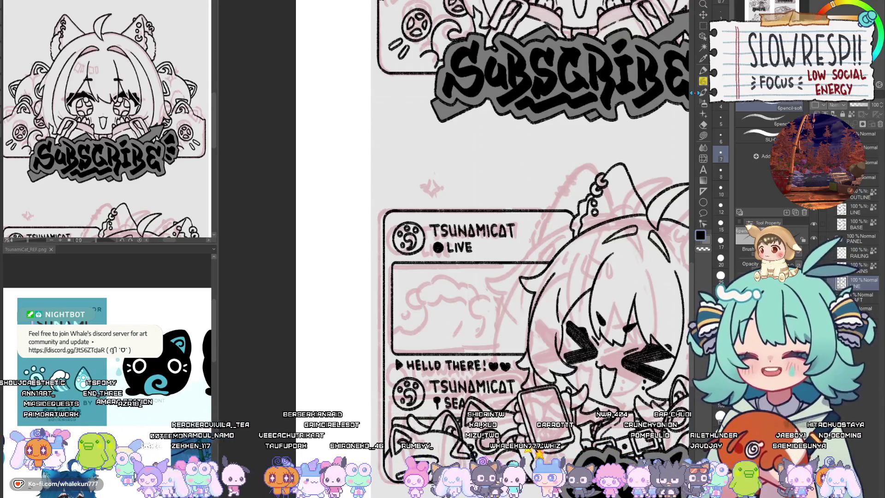
pyautogui.moveTo(518, 279); pyautogui.dragTo(504, 219)
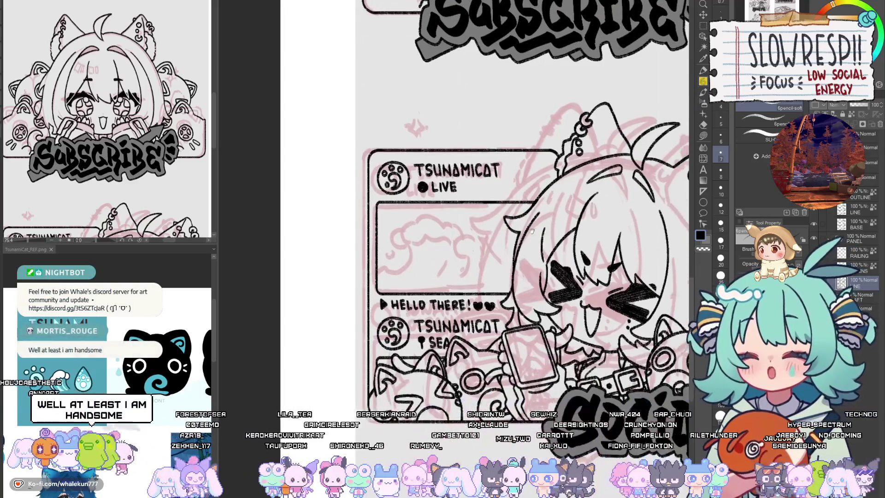
pyautogui.scroll(3, 503, 219)
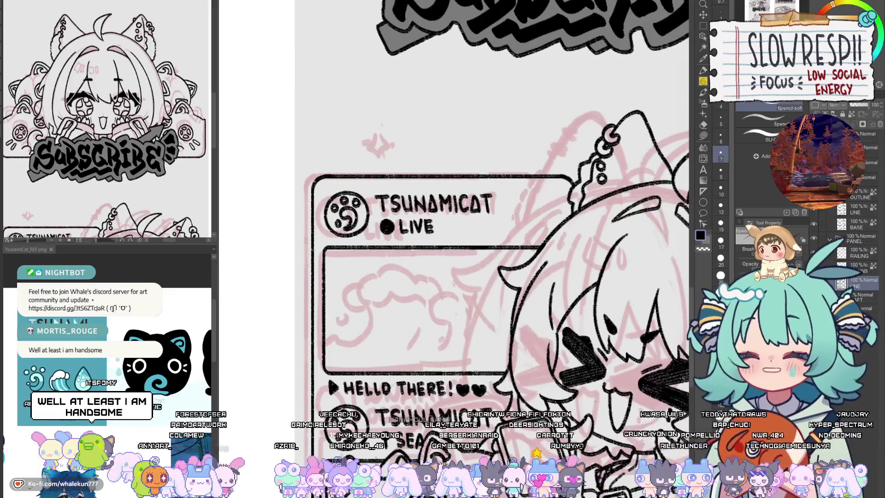
pyautogui.moveTo(475, 372); pyautogui.dragTo(478, 379)
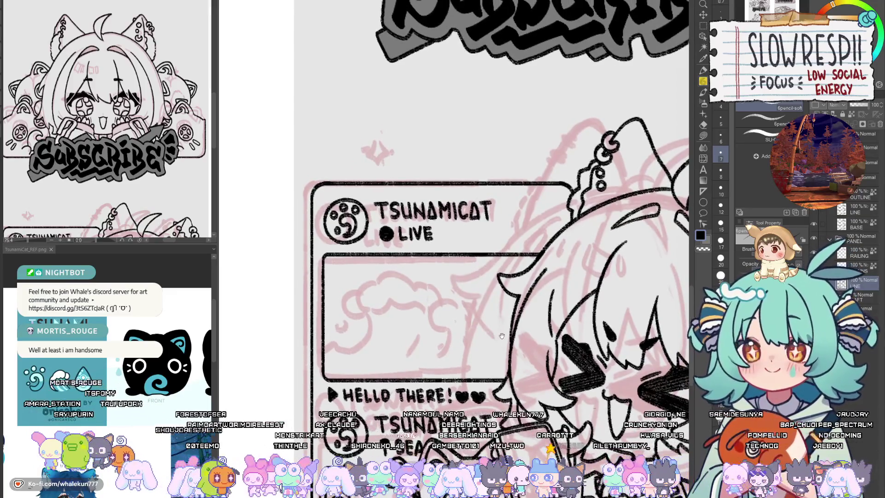
pyautogui.moveTo(501, 340)
pyautogui.mouseDown()
pyautogui.moveTo(492, 351)
pyautogui.moveTo(534, 312)
pyautogui.mouseUp()
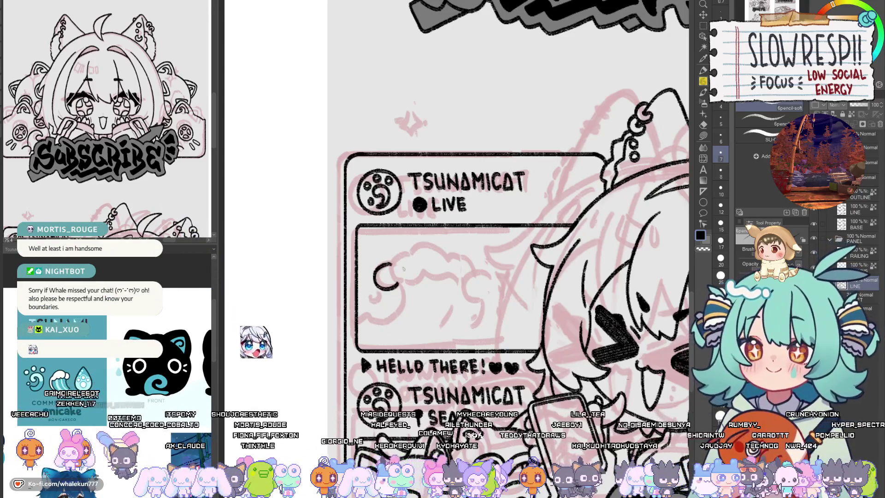
# Step: Ink the cloud's left curve and top bumps, extending the outline rightward
pyautogui.moveTo(393, 263)
pyautogui.mouseDown()
pyautogui.moveTo(375, 277)
pyautogui.moveTo(418, 276)
pyautogui.mouseUp()
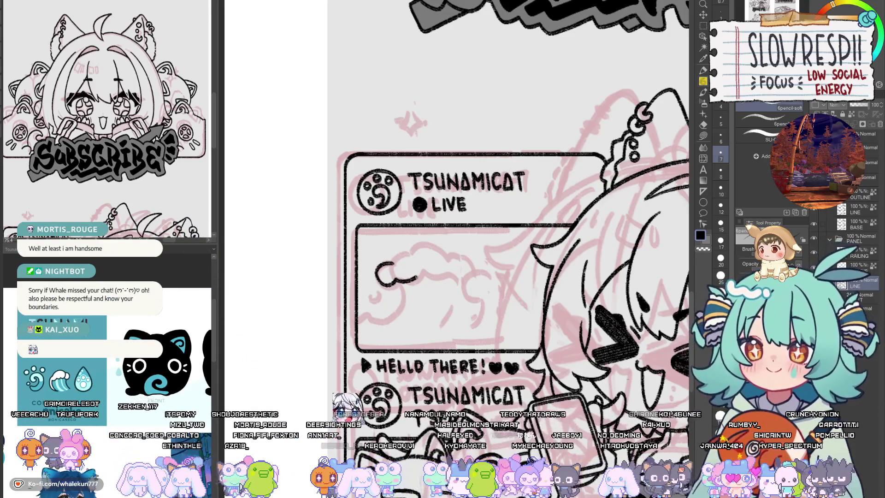
pyautogui.scroll(2, 412, 289)
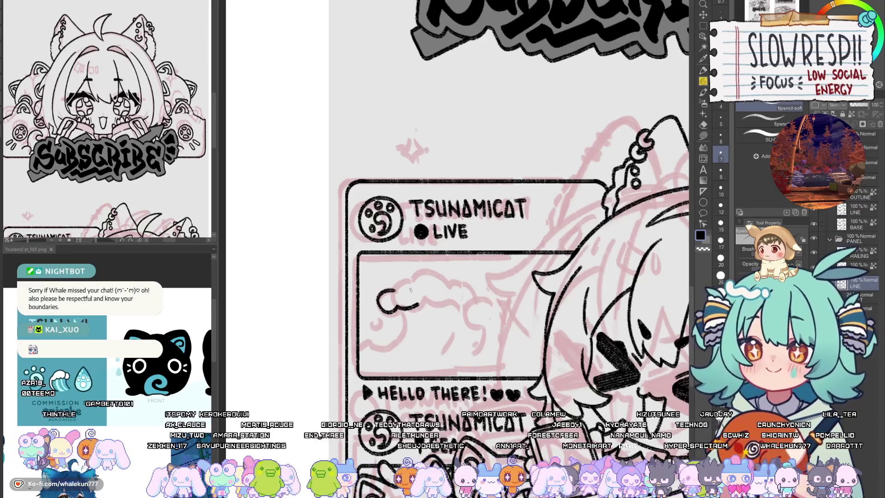
pyautogui.moveTo(396, 290); pyautogui.dragTo(440, 276)
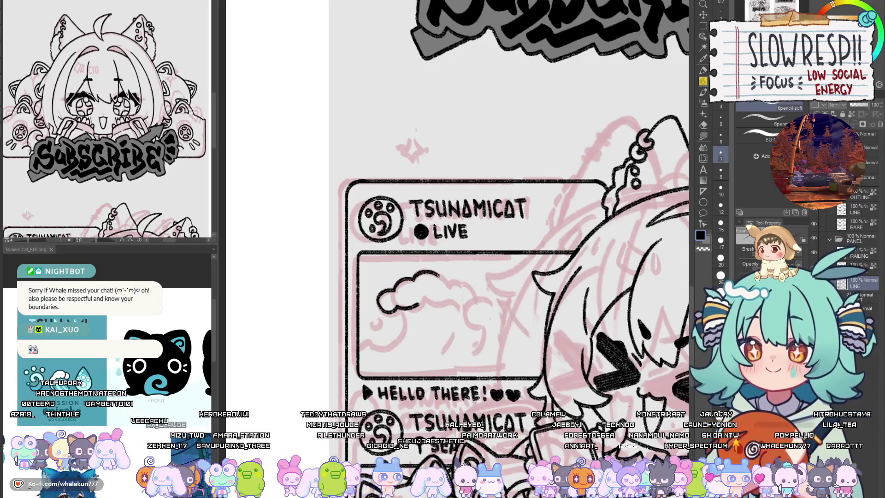
pyautogui.moveTo(424, 305)
pyautogui.mouseDown()
pyautogui.moveTo(464, 307)
pyautogui.moveTo(464, 282)
pyautogui.moveTo(451, 320)
pyautogui.moveTo(467, 321)
pyautogui.moveTo(456, 347)
pyautogui.mouseUp()
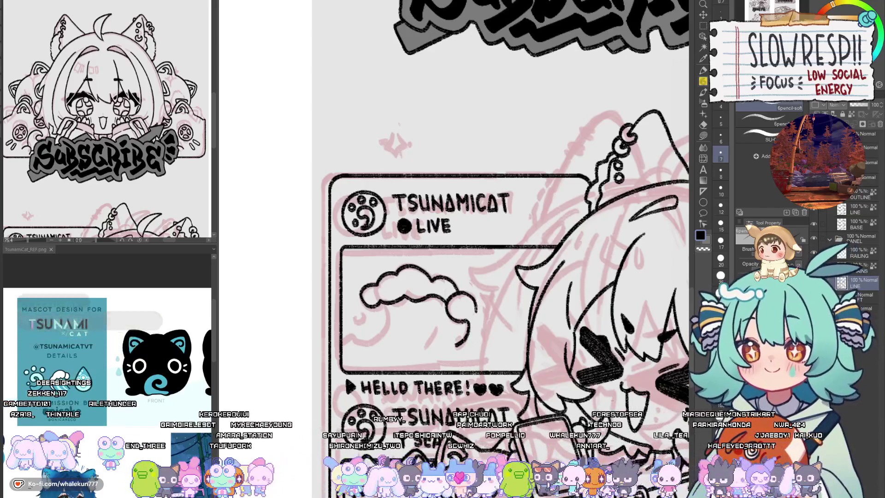
pyautogui.moveTo(465, 293)
pyautogui.mouseDown()
pyautogui.moveTo(481, 300)
pyautogui.moveTo(486, 335)
pyautogui.mouseUp()
# Step: Redraw the cloud's right edge curving down and outward, undoing failed strokes
pyautogui.hotkey('ctrl', 'z')
pyautogui.hotkey('ctrl', 'z')
pyautogui.hotkey('ctrl', 'z')
pyautogui.hotkey('ctrl', 'z')
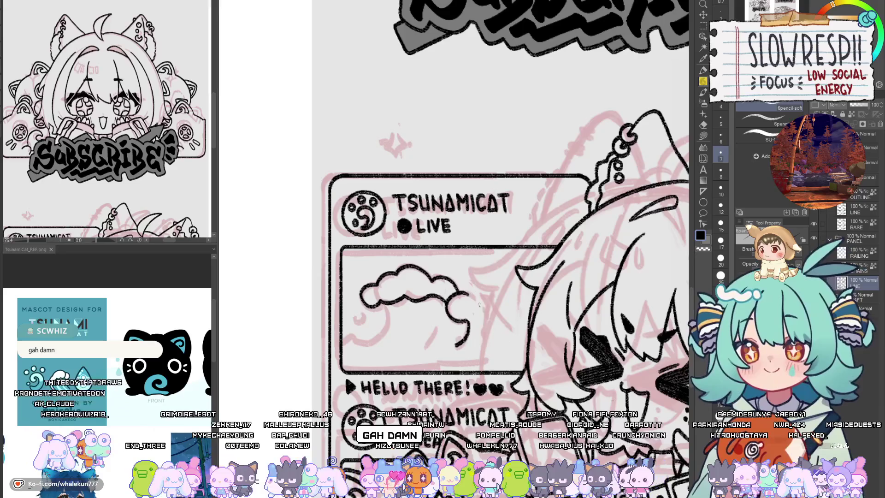
pyautogui.moveTo(462, 293); pyautogui.dragTo(464, 338)
pyautogui.moveTo(463, 294)
pyautogui.mouseDown()
pyautogui.moveTo(492, 333)
pyautogui.moveTo(512, 342)
pyautogui.moveTo(519, 317)
pyautogui.moveTo(519, 338)
pyautogui.moveTo(524, 322)
pyautogui.moveTo(513, 308)
pyautogui.moveTo(530, 308)
pyautogui.moveTo(520, 324)
pyautogui.moveTo(515, 305)
pyautogui.mouseUp()
pyautogui.hotkey('ctrl', 'z')
pyautogui.hotkey('ctrl', 'z')
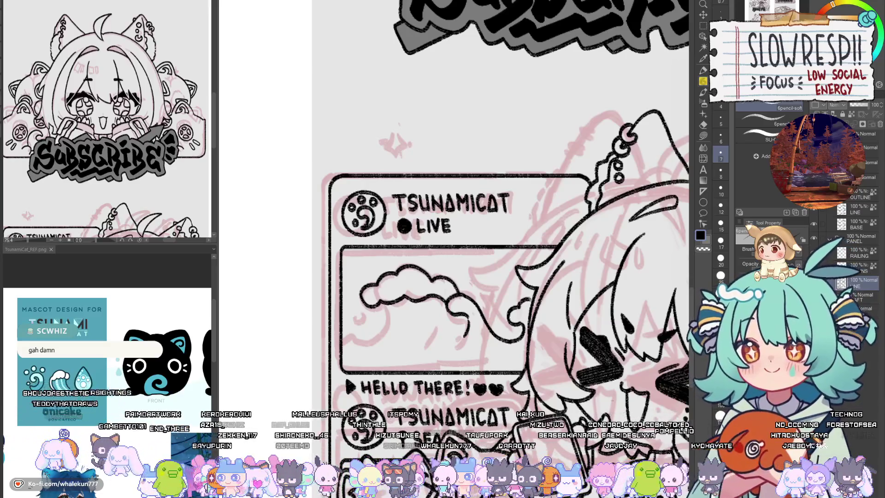
# Step: Ink small bubble circles on the left and right sides of the LIVE box cloud
pyautogui.moveTo(354, 282)
pyautogui.mouseDown()
pyautogui.moveTo(356, 291)
pyautogui.moveTo(353, 282)
pyautogui.mouseUp()
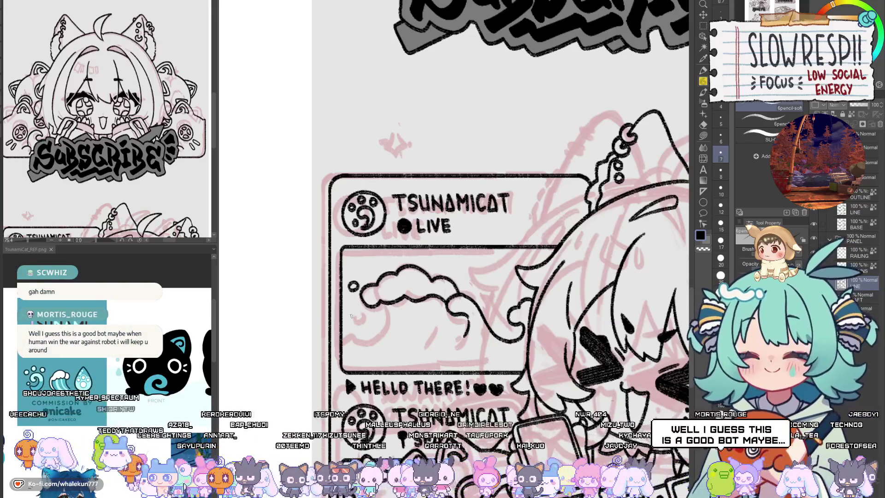
pyautogui.moveTo(352, 315); pyautogui.dragTo(351, 320)
pyautogui.moveTo(473, 283); pyautogui.dragTo(525, 267)
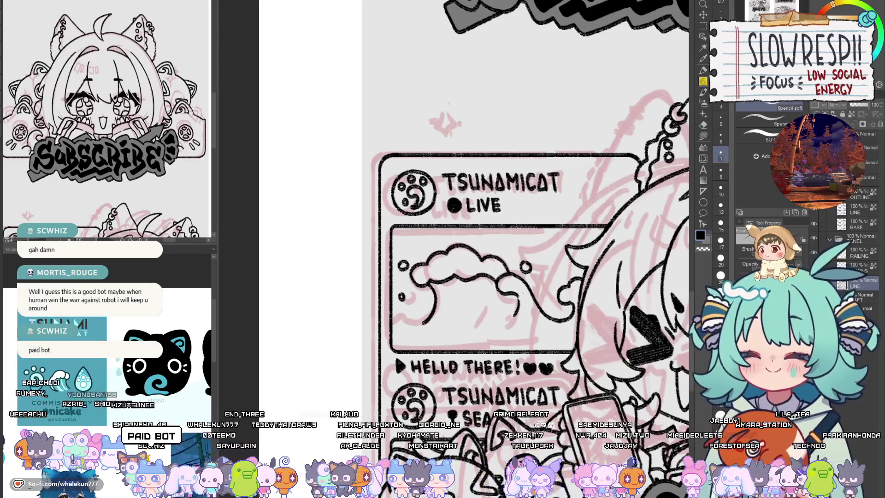
# Step: Ink the wavy line along the cloud's lower edge, then mirror the canvas to check it
pyautogui.moveTo(436, 310); pyautogui.dragTo(396, 322)
pyautogui.moveTo(515, 308); pyautogui.dragTo(497, 307)
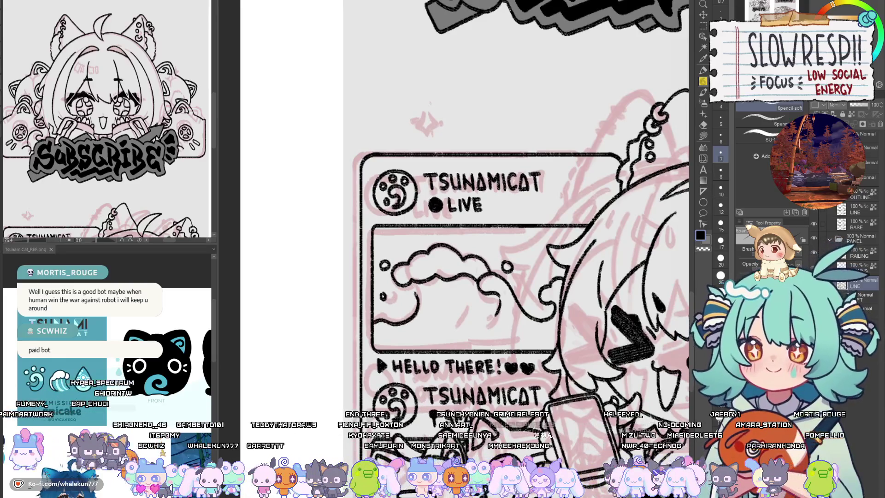
pyautogui.moveTo(400, 323); pyautogui.dragTo(417, 306)
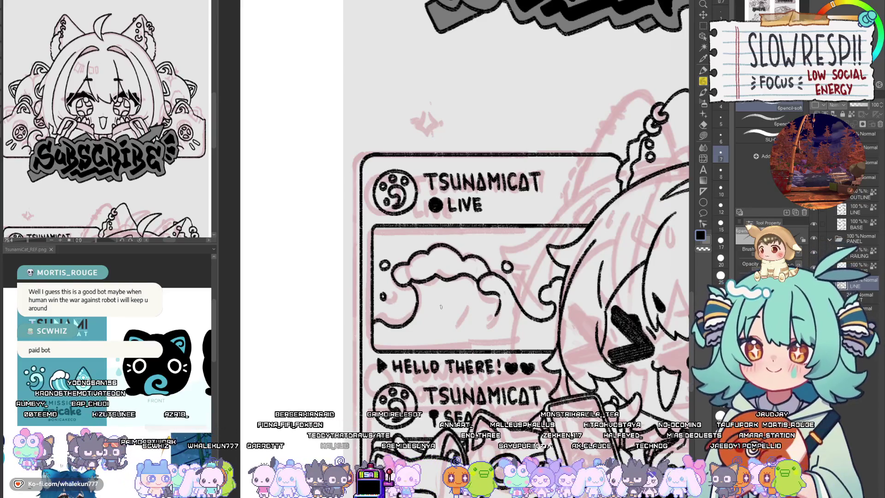
pyautogui.moveTo(420, 333); pyautogui.dragTo(464, 331)
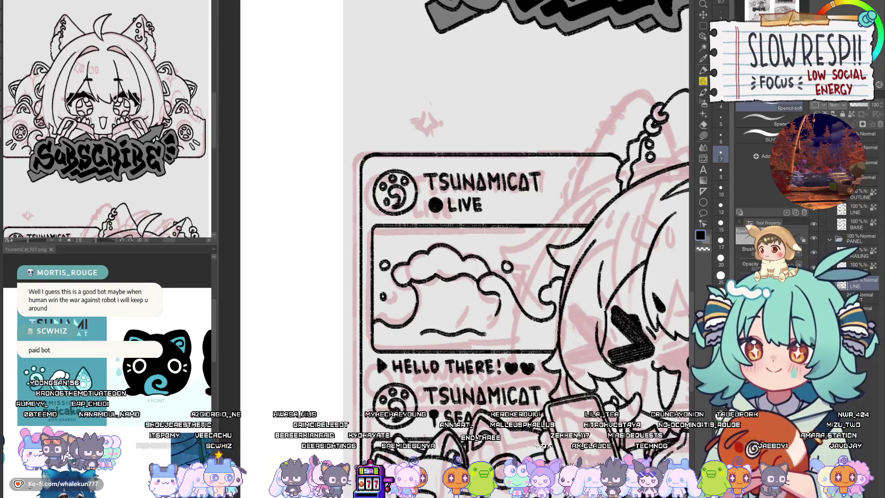
pyautogui.moveTo(537, 259)
pyautogui.mouseDown()
pyautogui.moveTo(535, 272)
pyautogui.moveTo(493, 256)
pyautogui.moveTo(483, 230)
pyautogui.mouseUp()
pyautogui.press('h')
pyautogui.press('h')
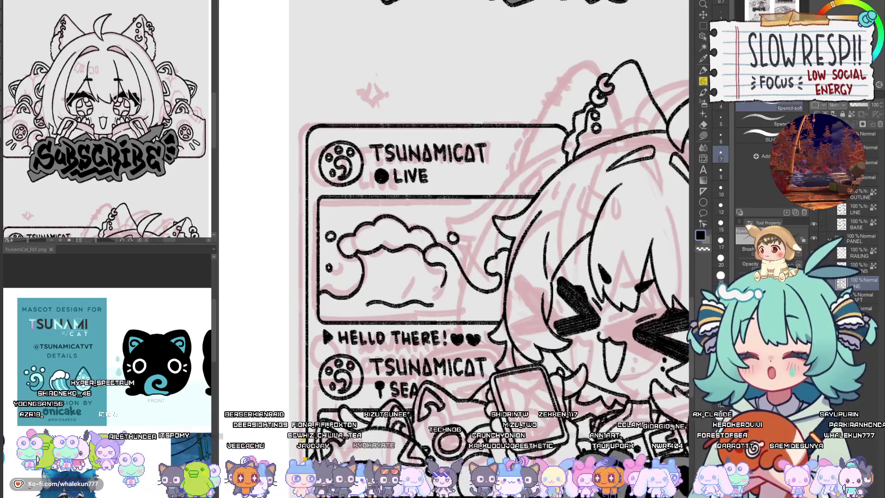
pyautogui.moveTo(462, 281)
pyautogui.mouseDown()
pyautogui.moveTo(492, 323)
pyautogui.moveTo(463, 251)
pyautogui.moveTo(462, 299)
pyautogui.mouseUp()
pyautogui.scroll(1, 464, 250)
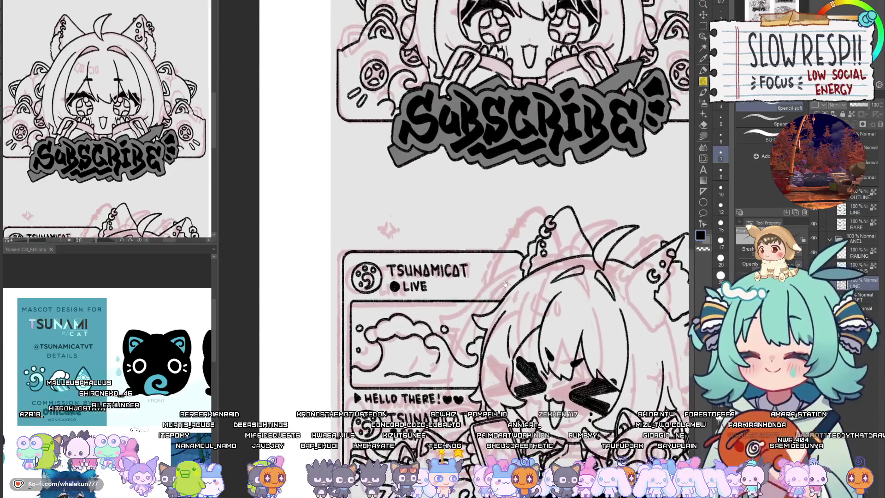
# Step: Zoom out over the Subscribe and Socials panels, then zoom in on the Merch keychain artwork
pyautogui.scroll(-2, 463, 300)
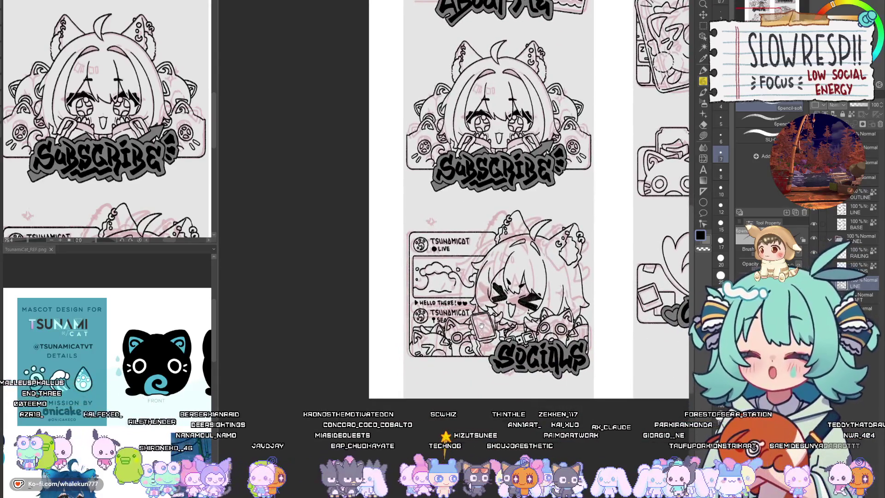
pyautogui.scroll(-2, 482, 325)
pyautogui.scroll(5, 489, 314)
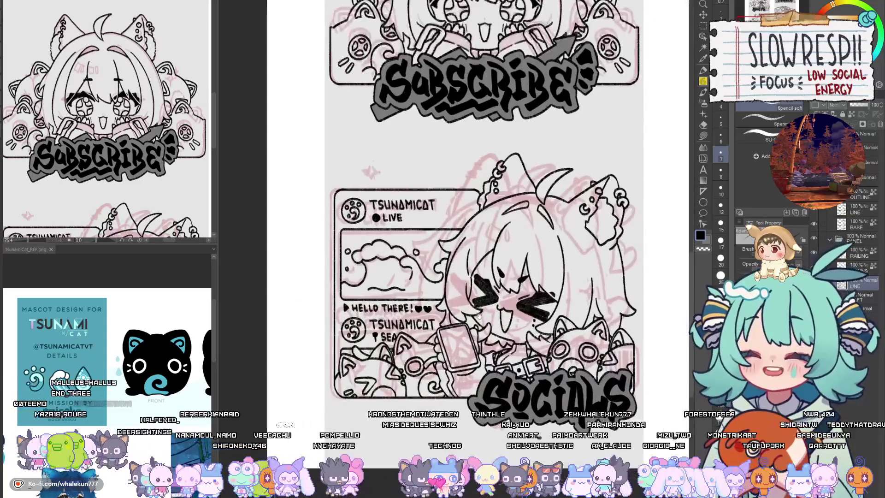
pyautogui.scroll(3, 372, 189)
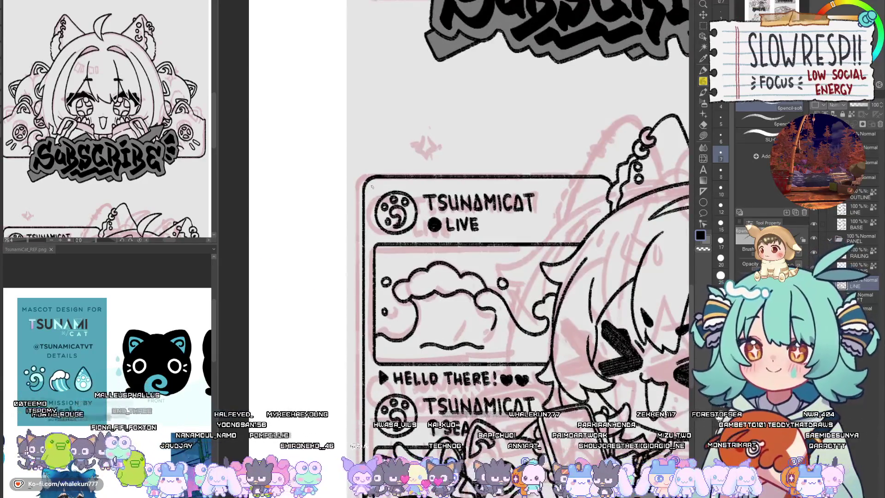
pyautogui.scroll(-3, 440, 185)
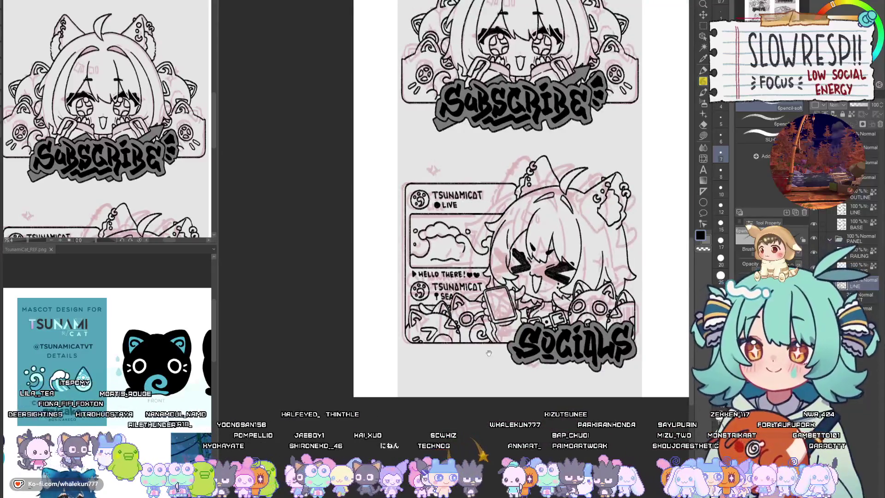
pyautogui.moveTo(494, 370); pyautogui.dragTo(444, 392)
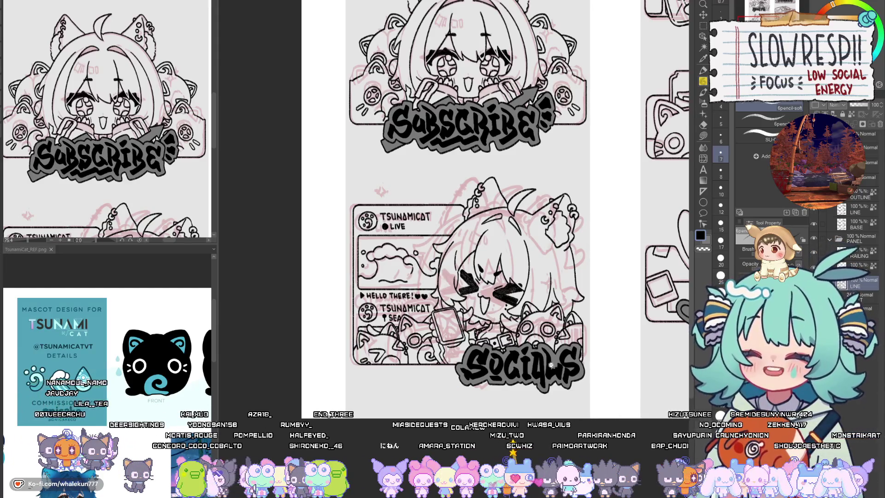
pyautogui.scroll(-3, 551, 365)
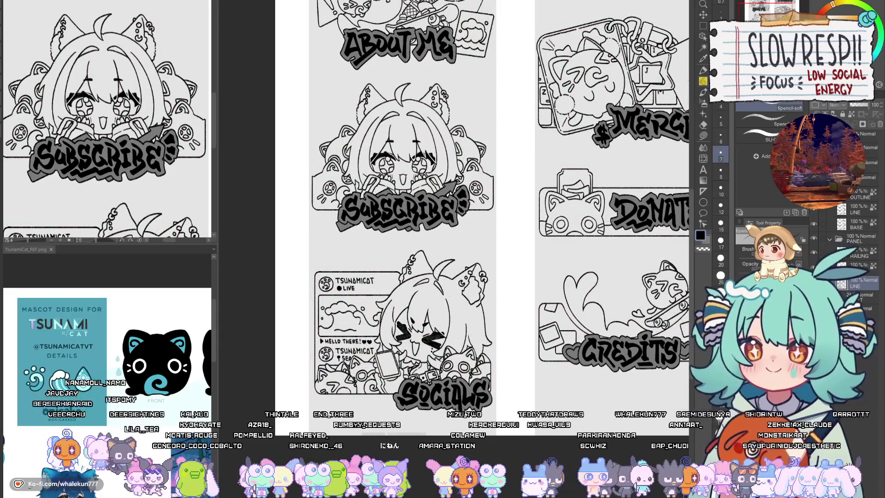
pyautogui.scroll(-2, 497, 415)
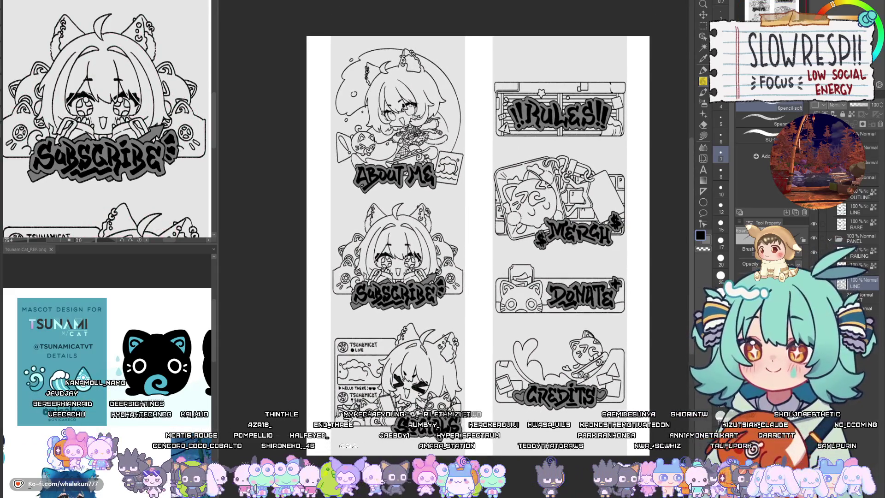
pyautogui.scroll(3, 524, 273)
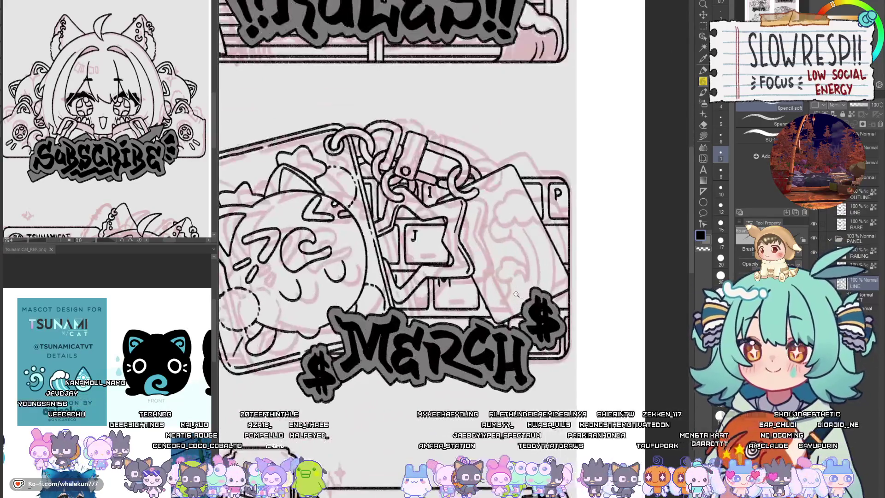
# Step: Ink cloud curls behind the keys and keychain, redrawing the arcs that went wrong
pyautogui.scroll(1, 524, 273)
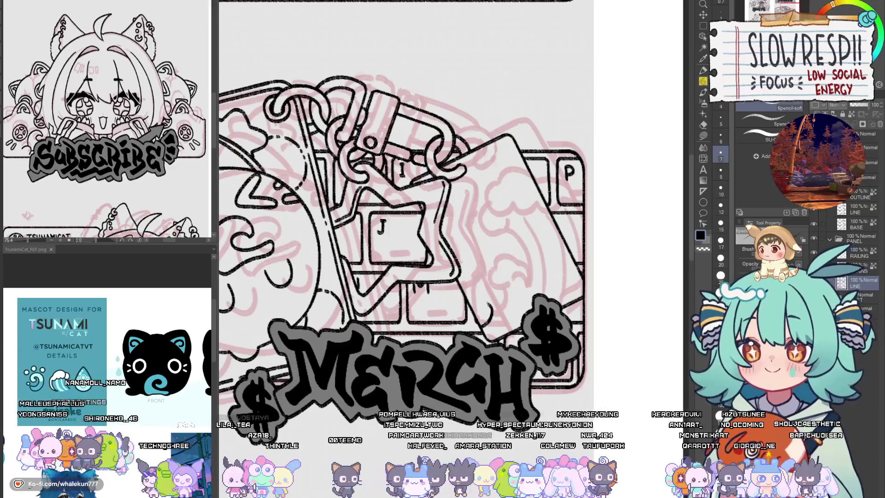
pyautogui.moveTo(475, 308)
pyautogui.mouseDown()
pyautogui.moveTo(479, 286)
pyautogui.moveTo(499, 278)
pyautogui.moveTo(506, 295)
pyautogui.moveTo(488, 305)
pyautogui.moveTo(477, 295)
pyautogui.moveTo(491, 275)
pyautogui.moveTo(512, 277)
pyautogui.moveTo(523, 293)
pyautogui.moveTo(497, 295)
pyautogui.moveTo(518, 292)
pyautogui.mouseUp()
pyautogui.hotkey('ctrl', 'z')
pyautogui.hotkey('ctrl', 'z')
pyautogui.moveTo(522, 250)
pyautogui.mouseDown()
pyautogui.moveTo(528, 280)
pyautogui.moveTo(496, 237)
pyautogui.moveTo(485, 247)
pyautogui.moveTo(488, 223)
pyautogui.moveTo(492, 242)
pyautogui.moveTo(477, 227)
pyautogui.moveTo(496, 225)
pyautogui.moveTo(488, 201)
pyautogui.moveTo(531, 175)
pyautogui.mouseUp()
pyautogui.hotkey('ctrl', 'z')
pyautogui.hotkey('ctrl', 'z')
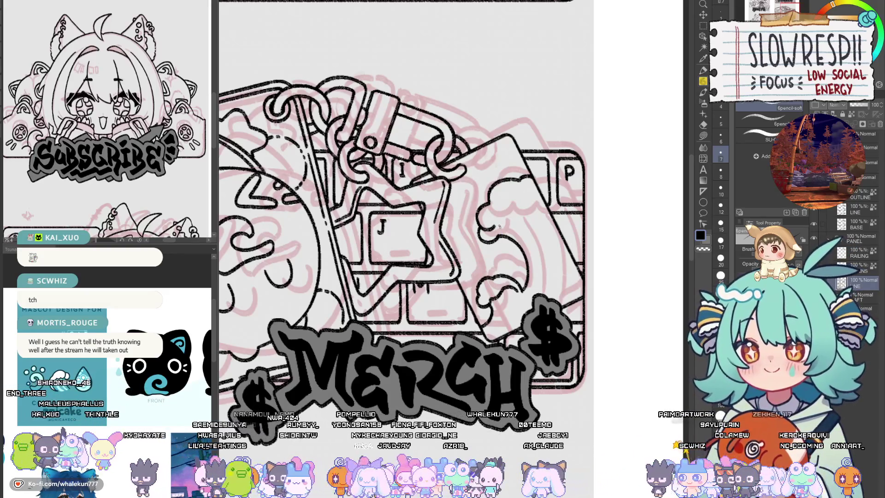
pyautogui.moveTo(499, 225); pyautogui.dragTo(543, 195)
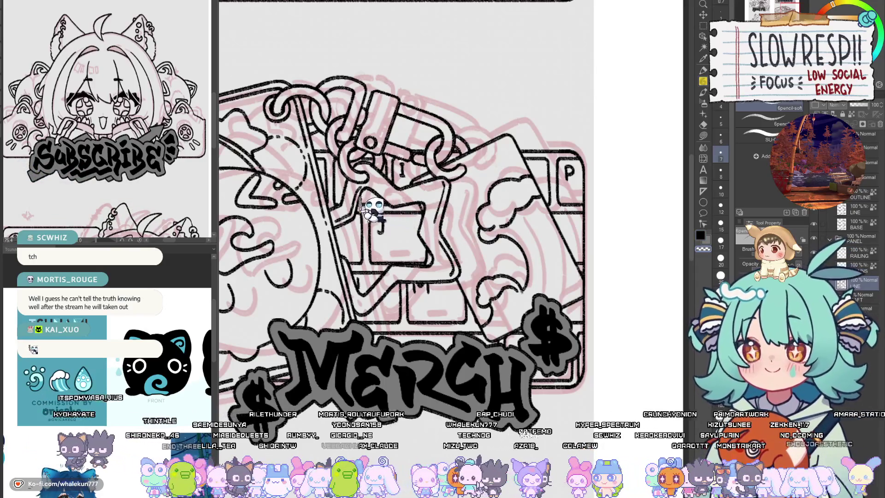
pyautogui.moveTo(513, 219); pyautogui.dragTo(535, 233)
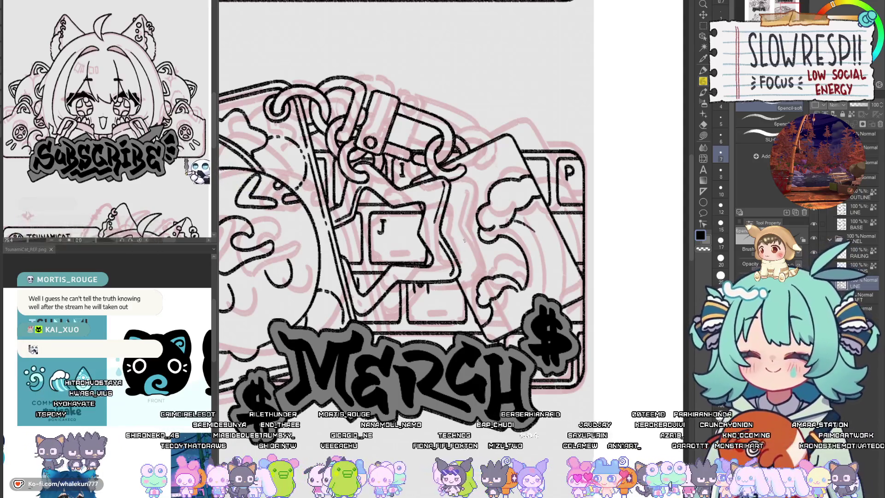
# Step: Add small bubble rings on the cloud, redrawing one misplaced ring slightly higher
pyautogui.moveTo(464, 236)
pyautogui.mouseDown()
pyautogui.moveTo(468, 246)
pyautogui.moveTo(464, 237)
pyautogui.mouseUp()
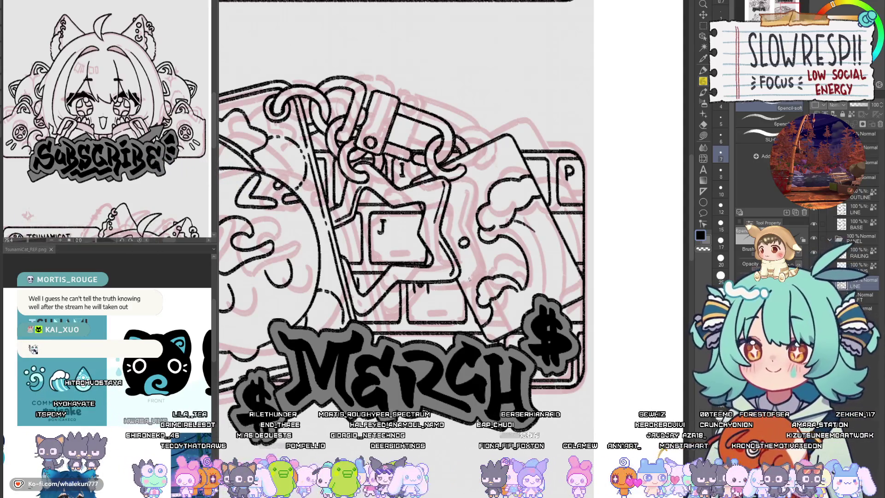
pyautogui.moveTo(469, 279)
pyautogui.mouseDown()
pyautogui.moveTo(475, 287)
pyautogui.moveTo(467, 277)
pyautogui.mouseUp()
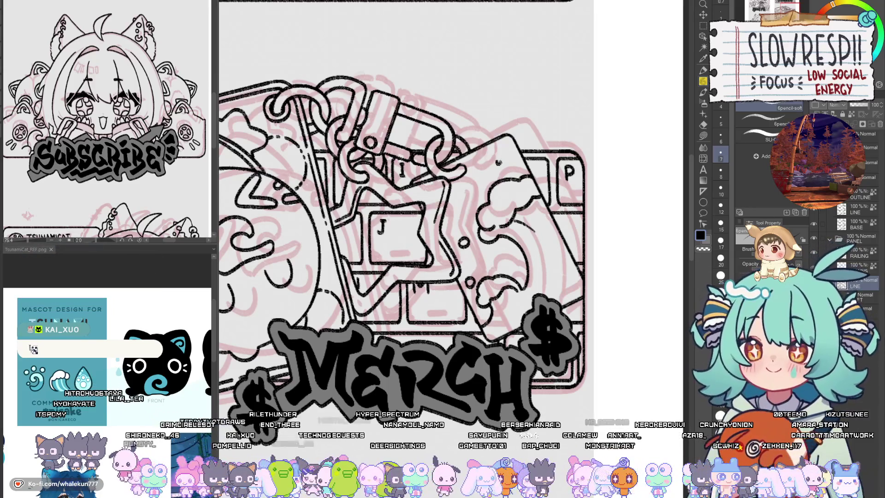
pyautogui.hotkey('ctrl', 'z')
pyautogui.moveTo(472, 277); pyautogui.dragTo(470, 275)
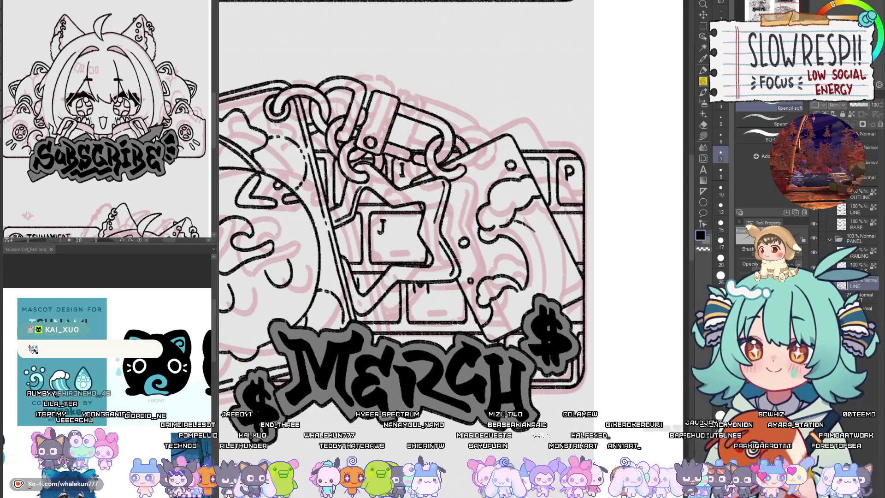
pyautogui.scroll(-3, 509, 160)
pyautogui.scroll(1, 509, 161)
pyautogui.scroll(-3, 534, 313)
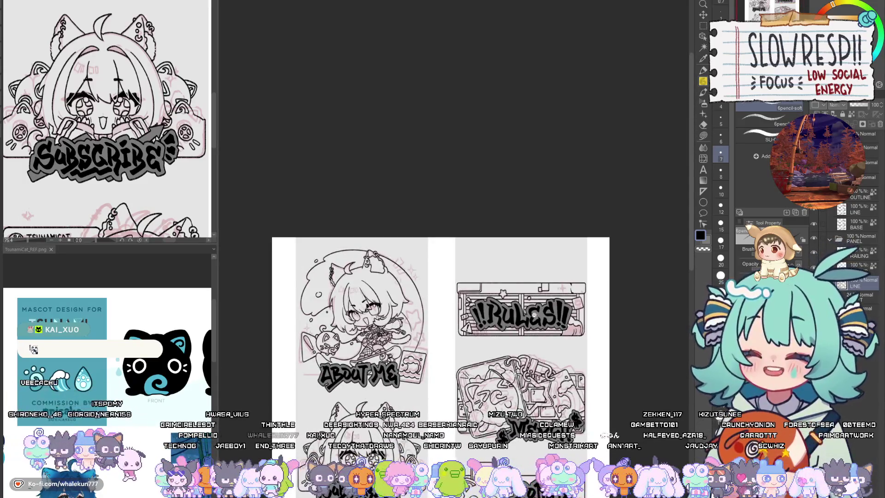
pyautogui.scroll(-2, 533, 392)
pyautogui.scroll(-1, 532, 392)
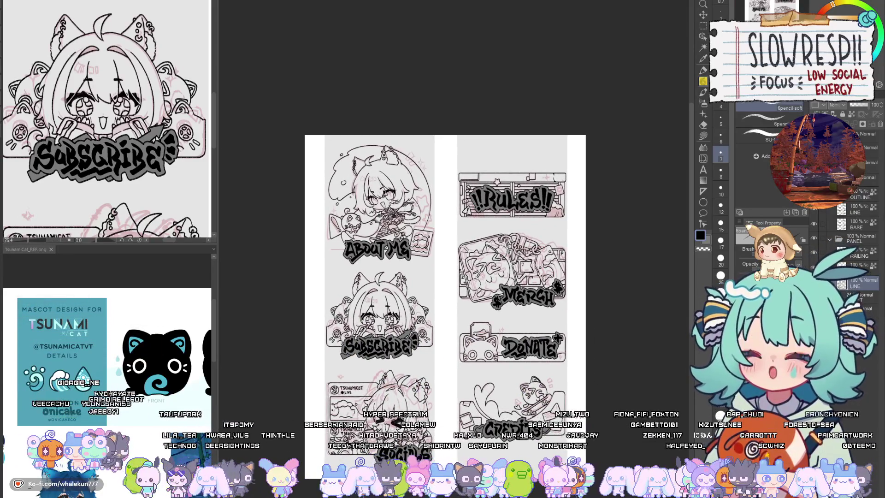
# Step: Trace and thicken the pink exclamation mark inside the Credits warning triangle in black ink
pyautogui.scroll(5, 511, 401)
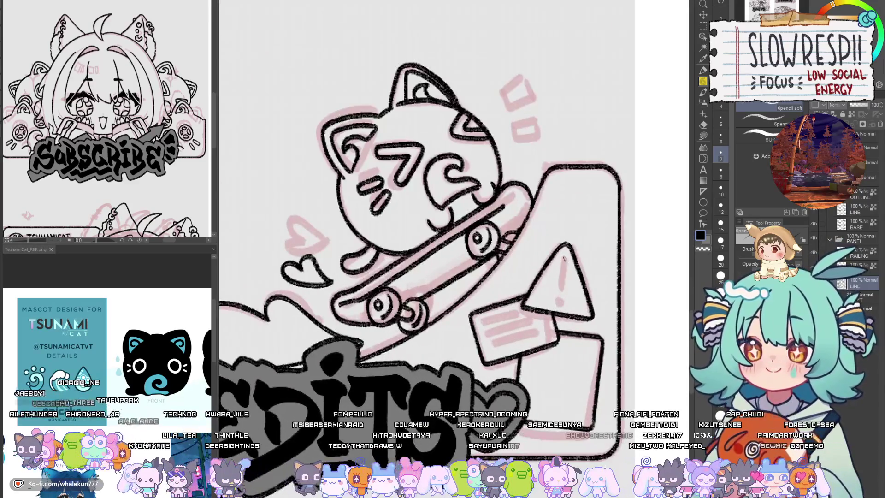
pyautogui.moveTo(564, 257); pyautogui.dragTo(559, 291)
pyautogui.moveTo(564, 257); pyautogui.dragTo(561, 289)
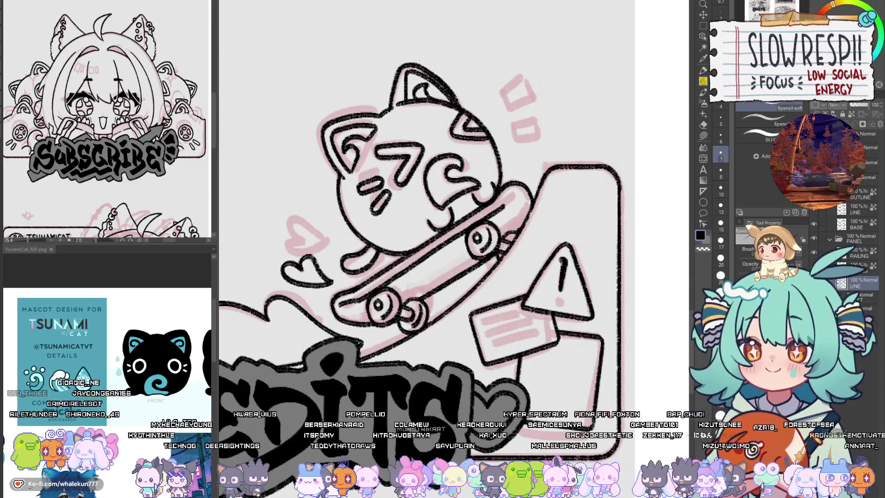
pyautogui.moveTo(562, 259); pyautogui.dragTo(560, 304)
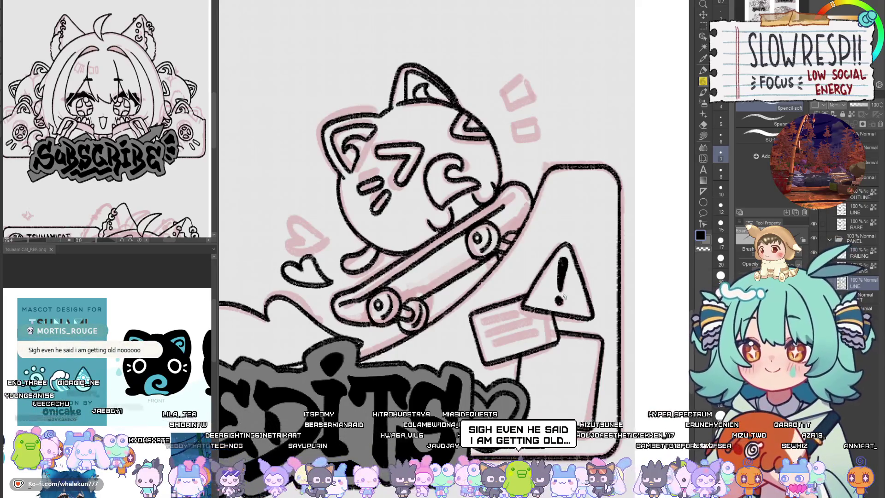
pyautogui.scroll(2, 564, 297)
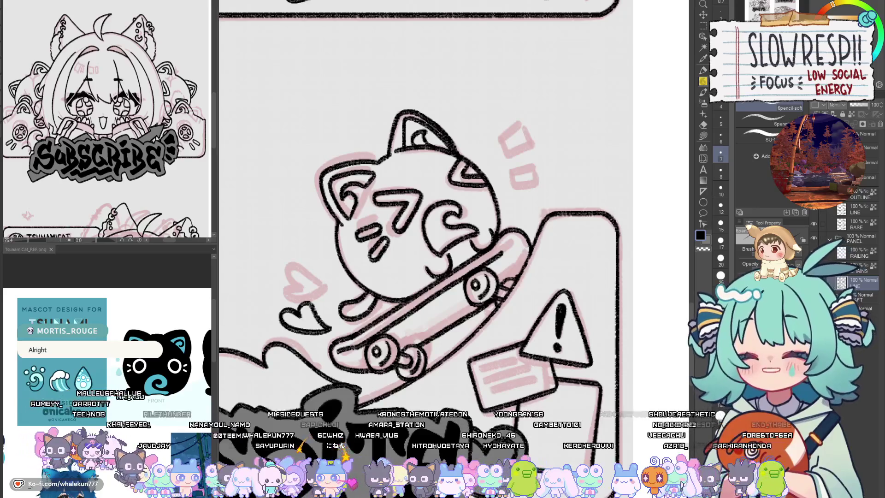
# Step: Zoom out to view the whole sheet, including the Donate and Credits panels
pyautogui.hotkey('ctrl', '-')
pyautogui.hotkey('ctrl', '-')
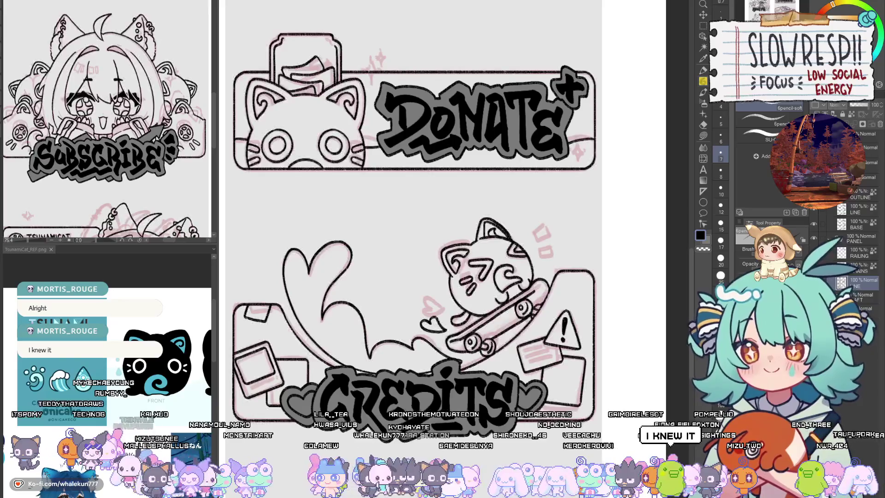
pyautogui.hotkey('ctrl', '-')
pyautogui.hotkey('ctrl', '-')
pyautogui.hotkey('ctrl', '+')
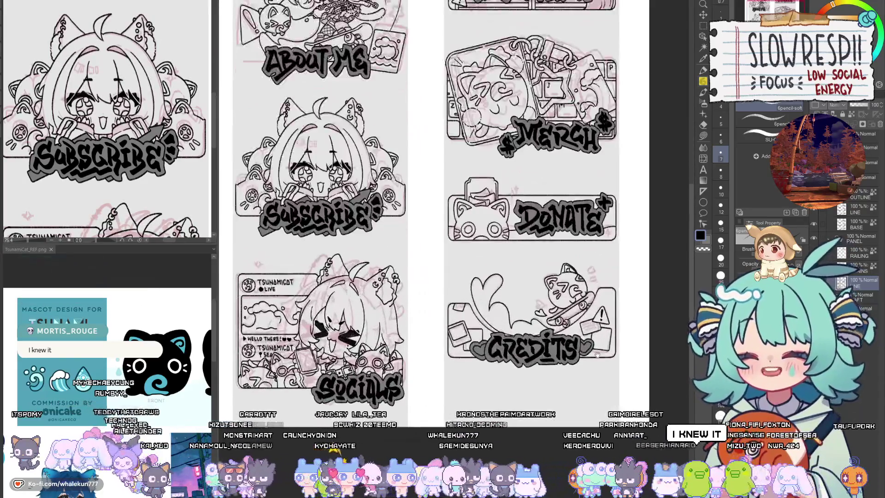
pyautogui.scroll(5, 609, 326)
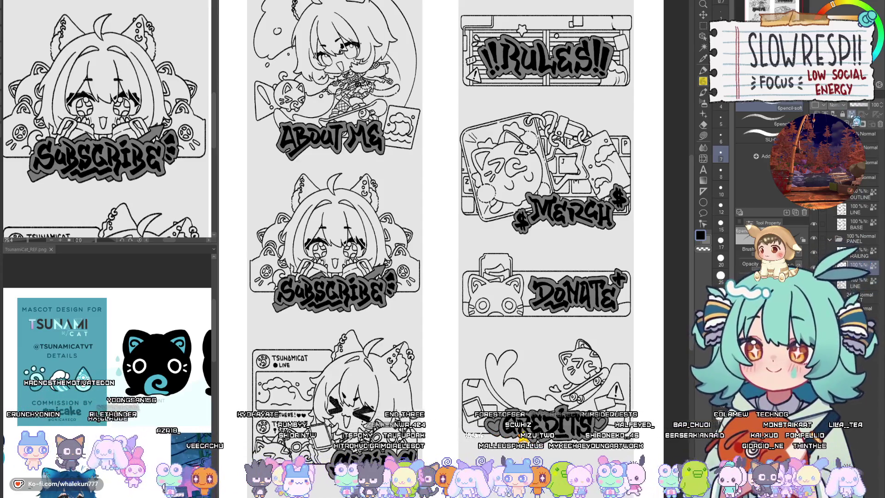
# Step: Zoom into the SOCIALS chibi and draw a dashed stitch line across its belt
pyautogui.scroll(3, 337, 401)
pyautogui.scroll(3, 468, 195)
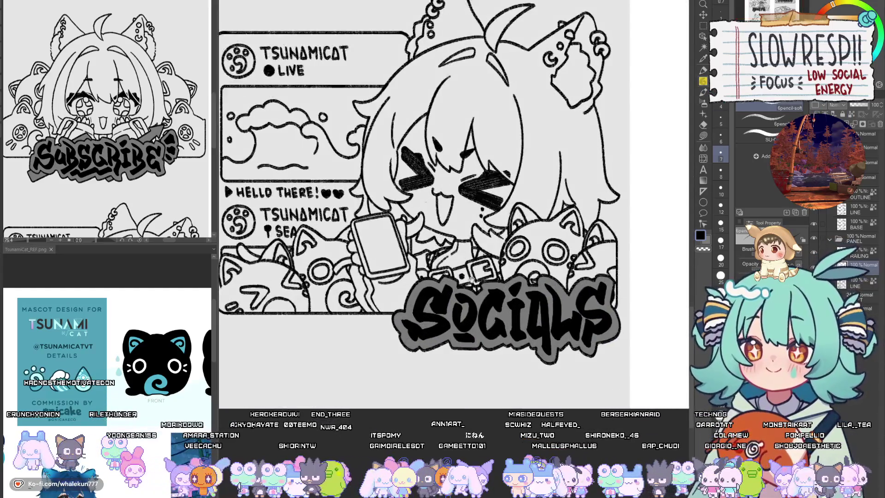
pyautogui.moveTo(94, 407); pyautogui.dragTo(107, 400)
pyautogui.scroll(5, 108, 400)
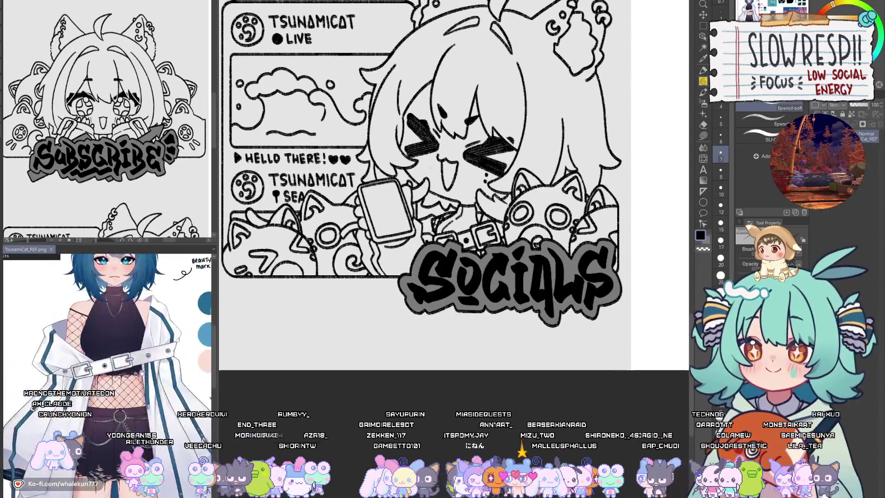
pyautogui.click(499, 250)
pyautogui.scroll(3, 498, 250)
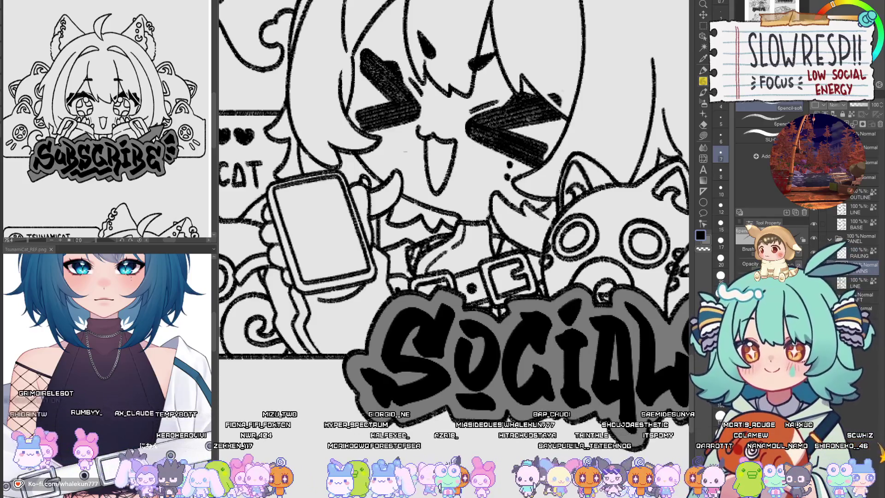
pyautogui.scroll(2, 449, 226)
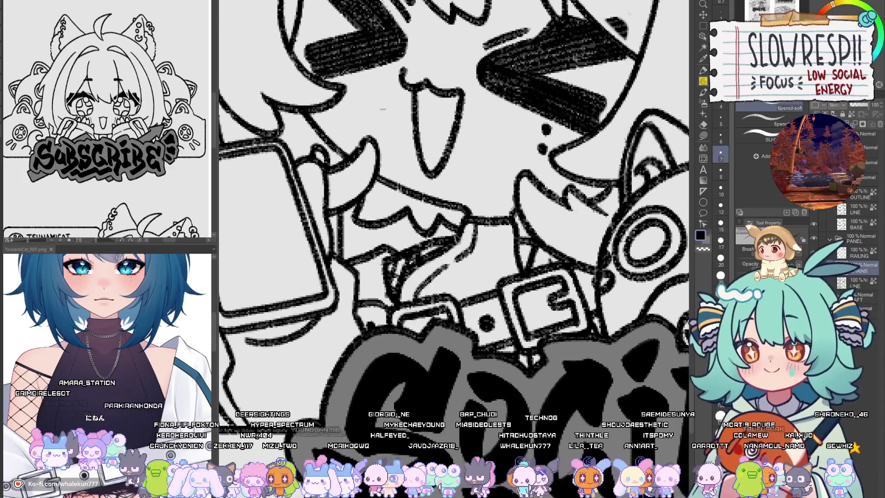
pyautogui.moveTo(456, 240)
pyautogui.mouseDown()
pyautogui.moveTo(468, 251)
pyautogui.moveTo(515, 247)
pyautogui.moveTo(449, 267)
pyautogui.moveTo(468, 286)
pyautogui.moveTo(516, 248)
pyautogui.mouseUp()
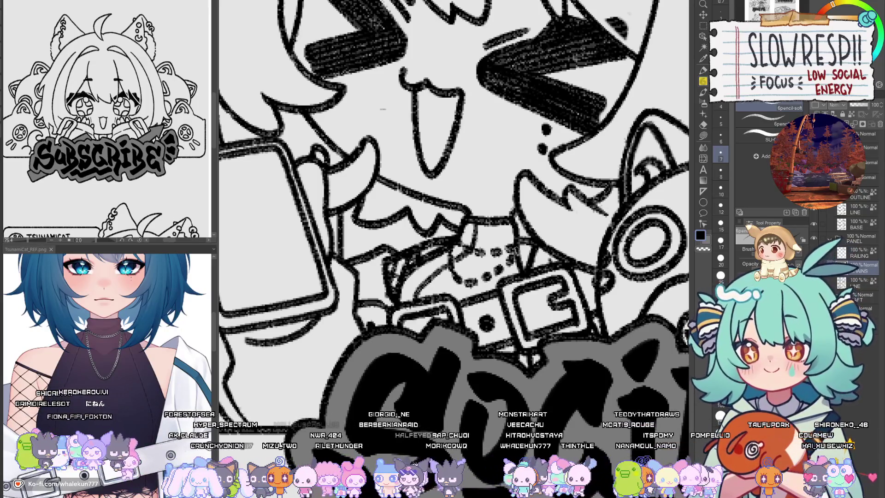
pyautogui.scroll(-3, 507, 258)
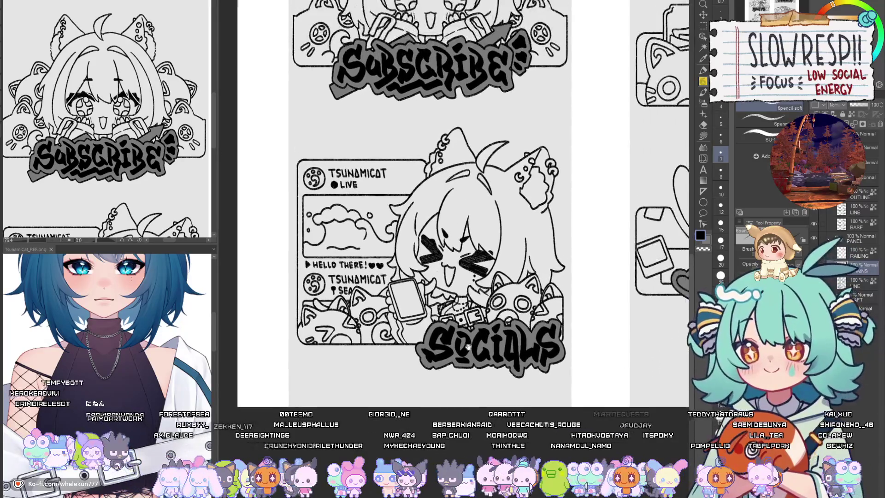
# Step: Bring the ABOUT ME and RULES panels into view and add a new layer below LINE
pyautogui.moveTo(479, 358); pyautogui.dragTo(460, 355)
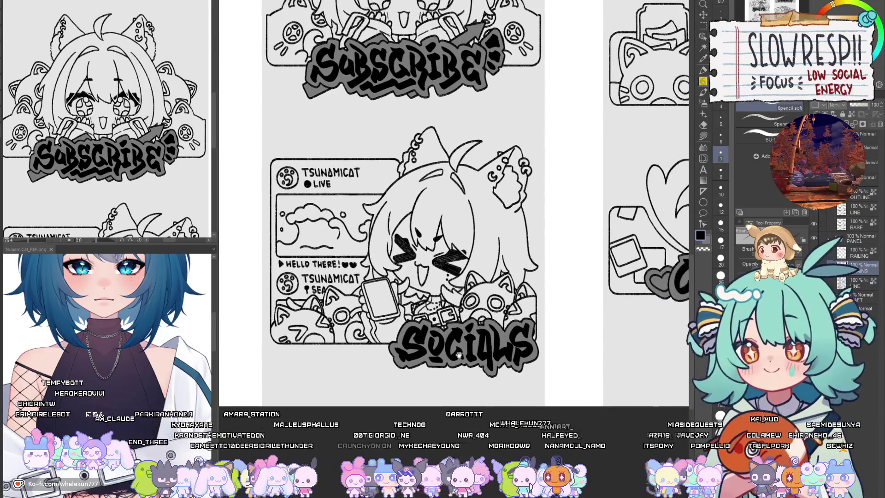
pyautogui.scroll(-2, 460, 355)
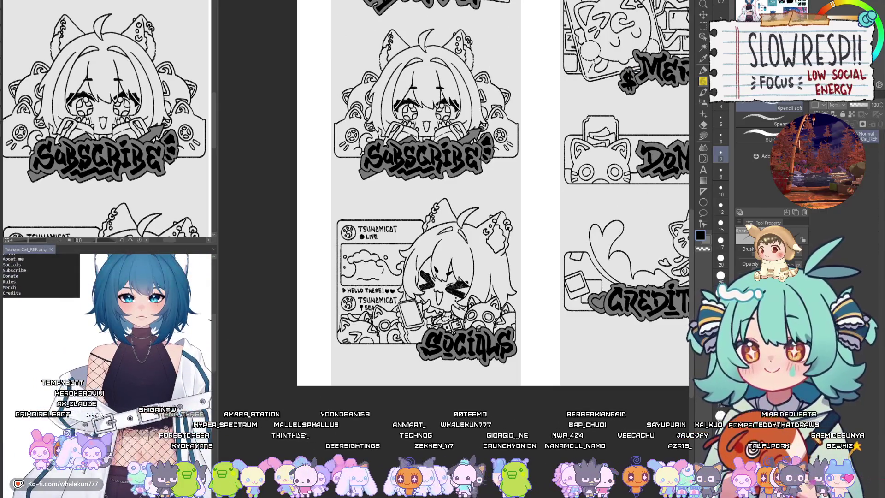
pyautogui.moveTo(503, 287)
pyautogui.mouseDown()
pyautogui.moveTo(470, 323)
pyautogui.moveTo(390, 373)
pyautogui.moveTo(409, 446)
pyautogui.moveTo(481, 400)
pyautogui.mouseUp()
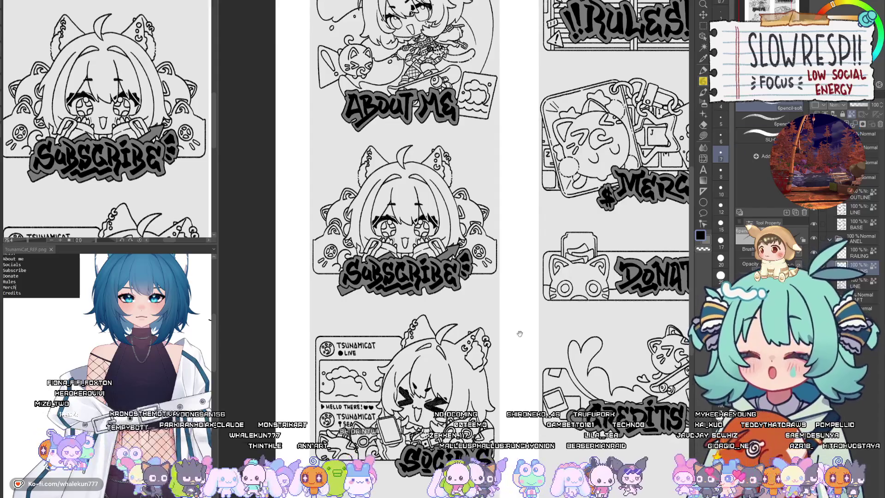
pyautogui.moveTo(518, 314); pyautogui.dragTo(504, 406)
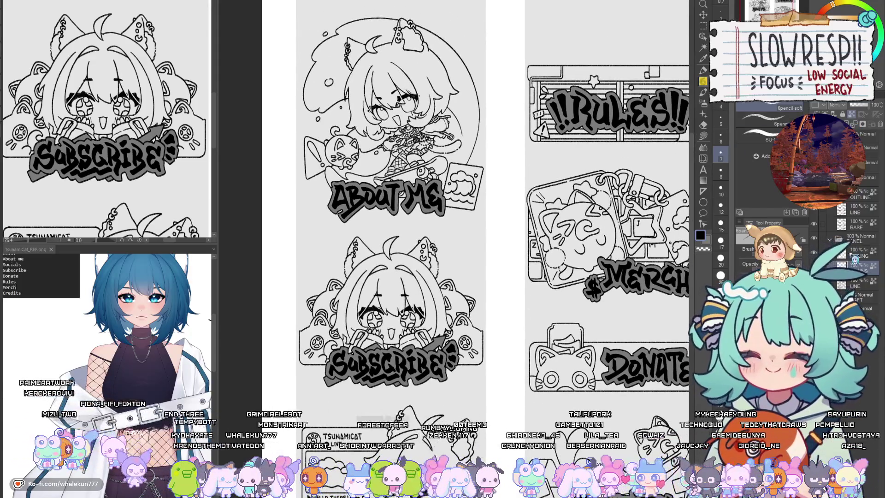
pyautogui.click(859, 287)
pyautogui.hotkey('ctrl', 'shift', 'n')
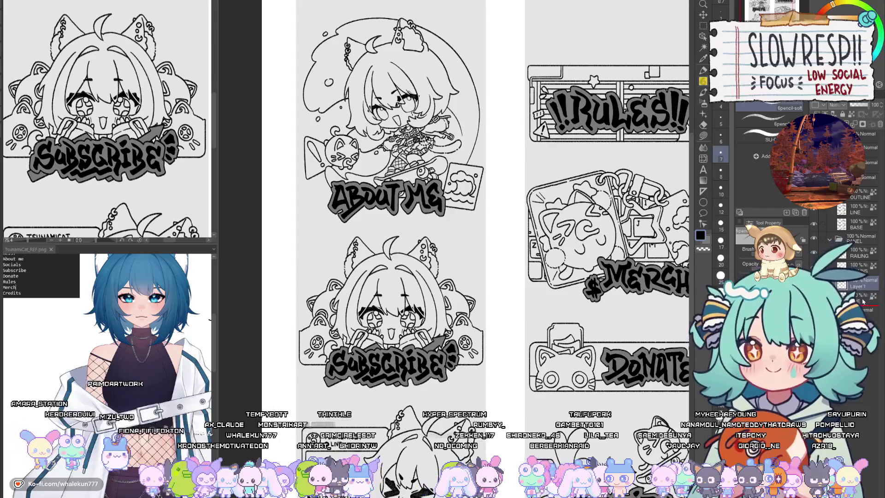
pyautogui.moveTo(863, 302); pyautogui.dragTo(862, 303)
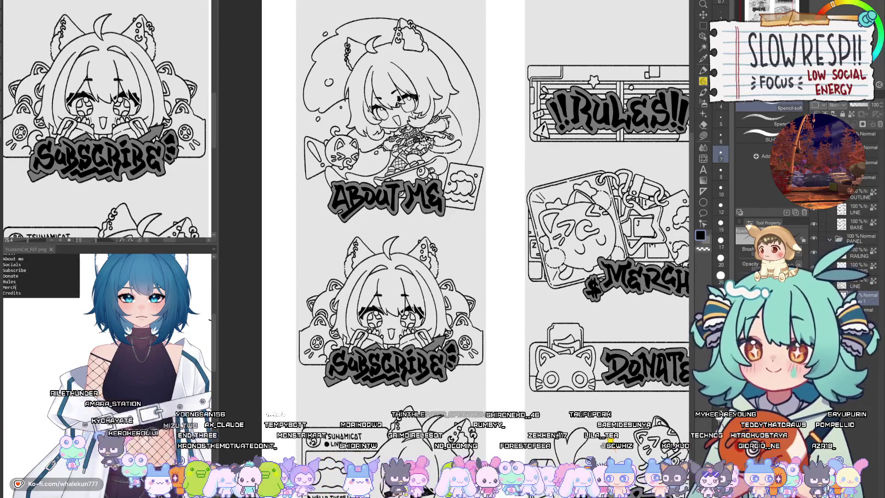
# Step: Make the panel lettering layer visible again and return to the pencil
pyautogui.press('g')
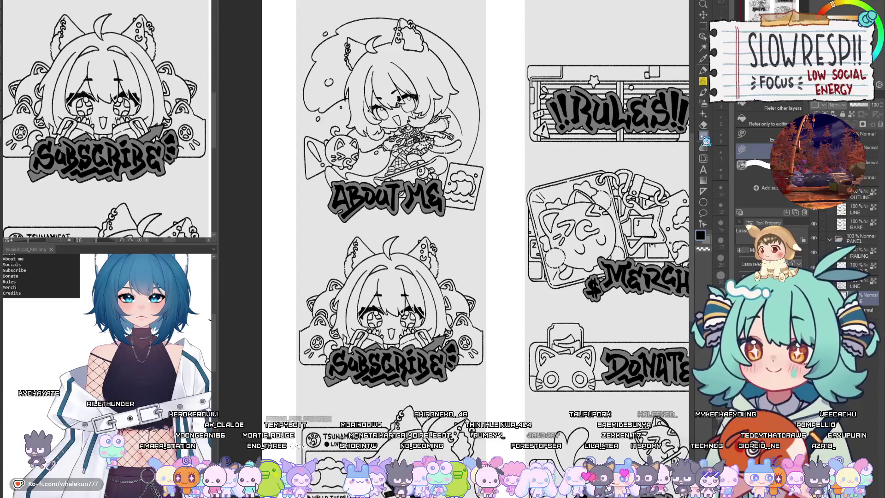
pyautogui.scroll(5, 378, 312)
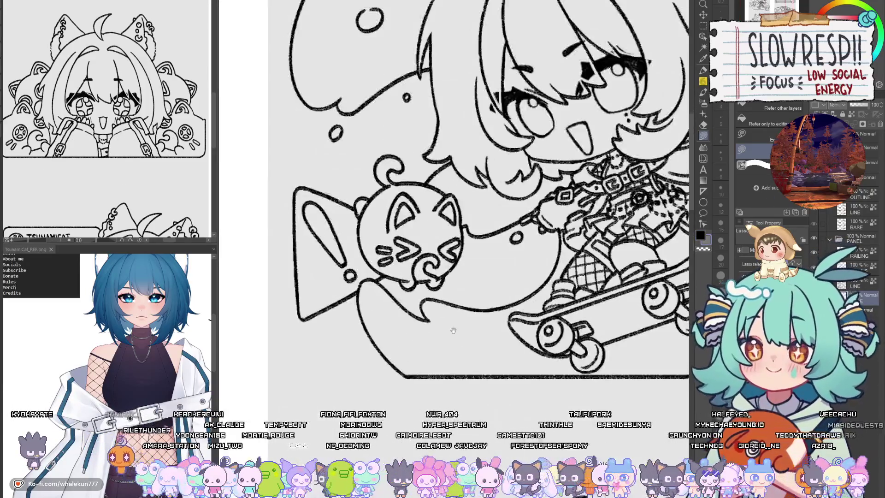
pyautogui.scroll(-5, 417, 300)
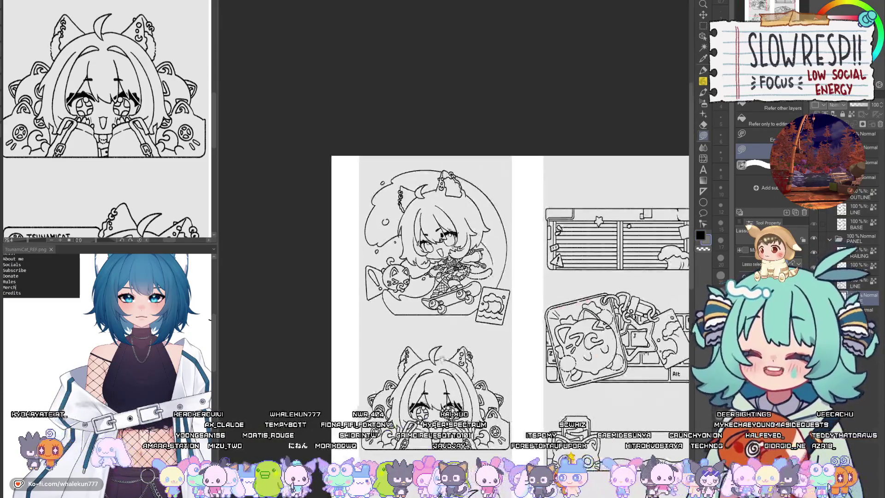
pyautogui.click(814, 148)
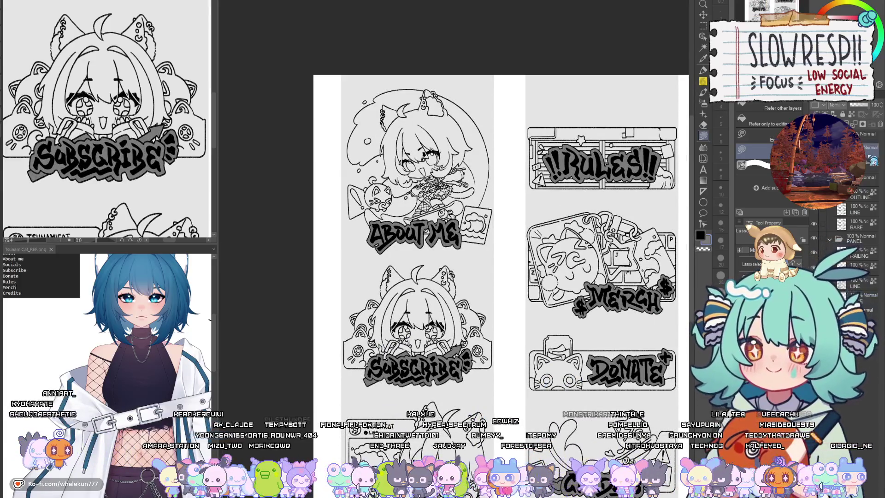
pyautogui.press('p')
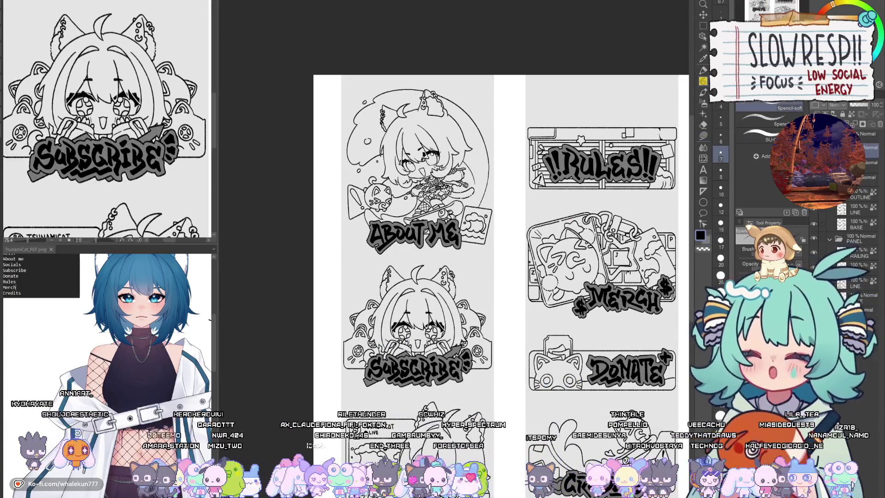
pyautogui.scroll(3, 589, 244)
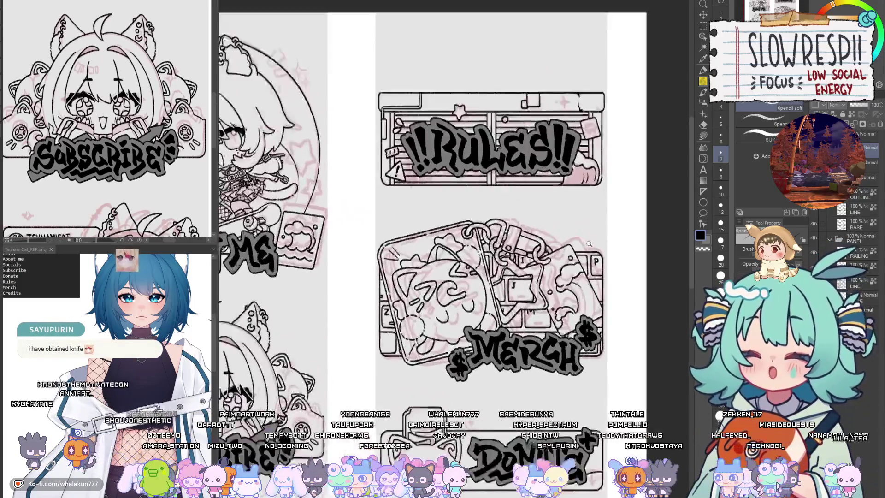
# Step: Place a vertical symmetry ruler in the gap between the RULES and MERCH panels
pyautogui.scroll(2, 589, 243)
pyautogui.press('g')
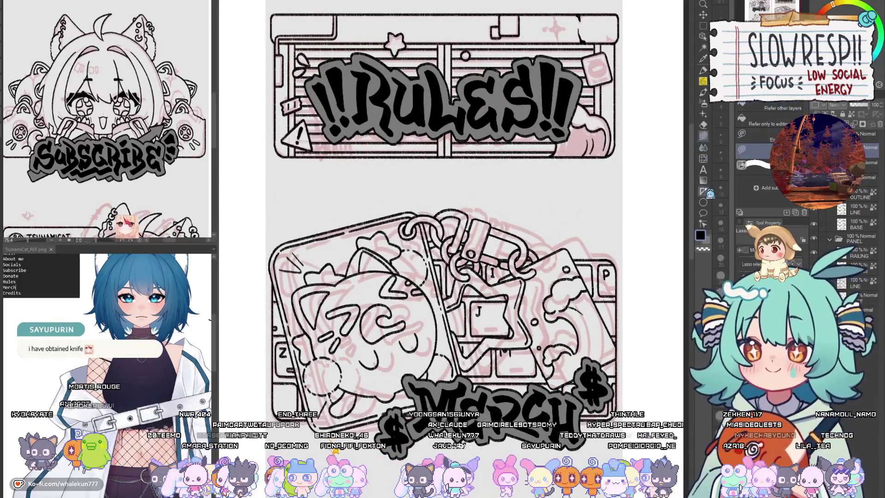
pyautogui.click(704, 192)
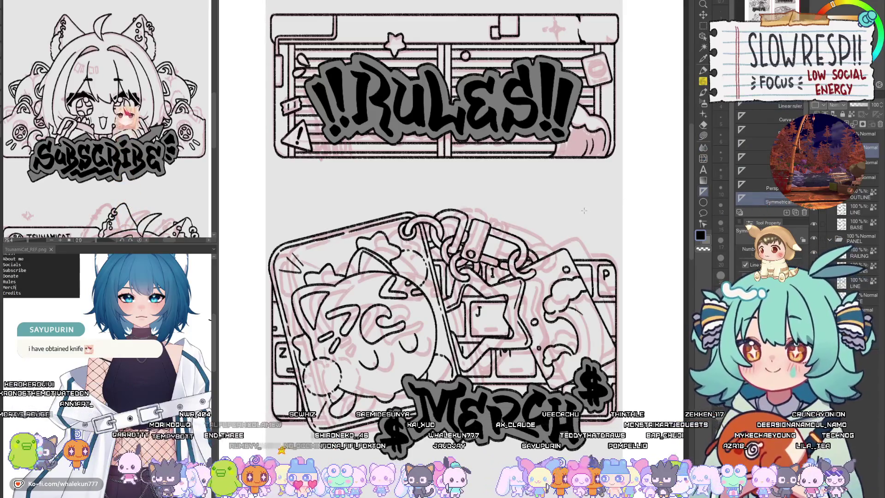
pyautogui.moveTo(584, 211); pyautogui.dragTo(584, 259)
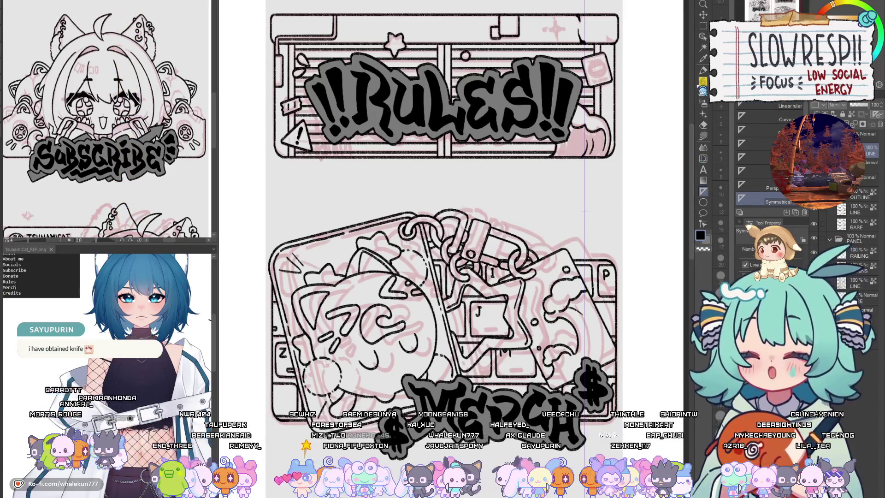
pyautogui.press('p')
pyautogui.scroll(2, 583, 205)
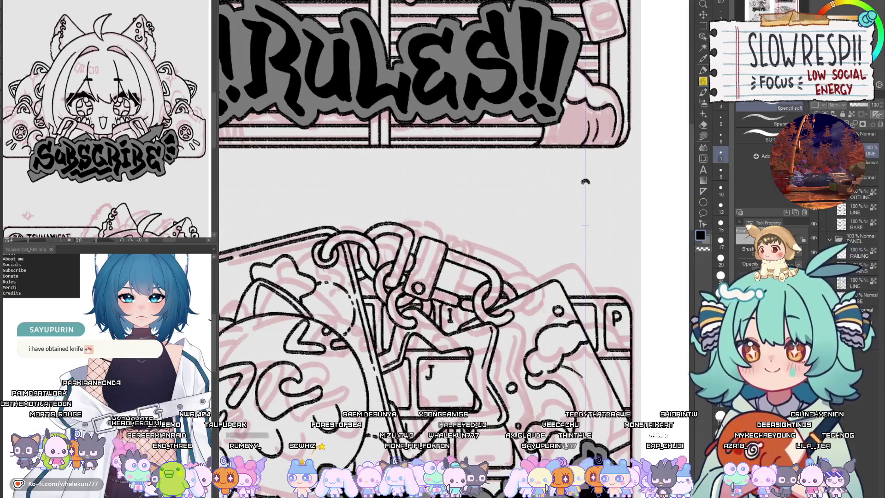
# Step: Draw the mirrored four-pointed sparkle, redrawing its top and lower halves and extending the side tips
pyautogui.hotkey('ctrl', 'z')
pyautogui.moveTo(585, 178); pyautogui.dragTo(570, 211)
pyautogui.hotkey('ctrl', 'z')
pyautogui.hotkey('ctrl', 'z')
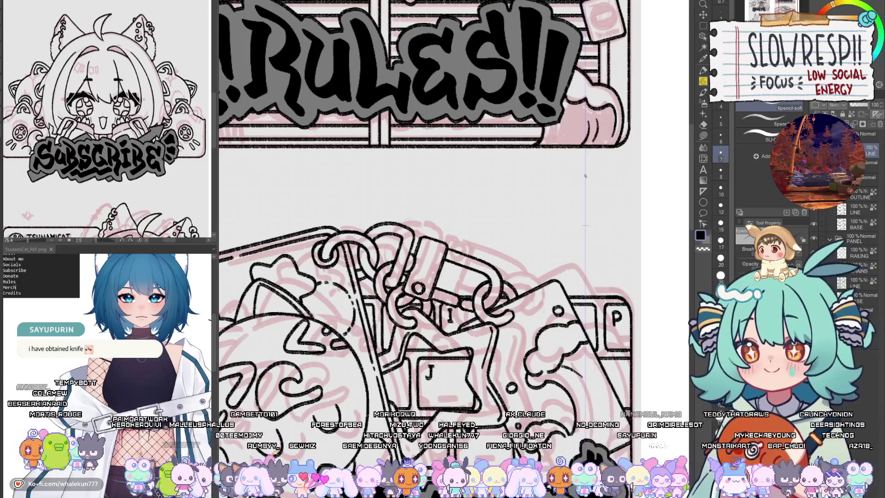
pyautogui.moveTo(585, 175); pyautogui.dragTo(567, 212)
pyautogui.hotkey('ctrl', 'z')
pyautogui.moveTo(584, 176)
pyautogui.mouseDown()
pyautogui.moveTo(562, 211)
pyautogui.moveTo(583, 241)
pyautogui.mouseUp()
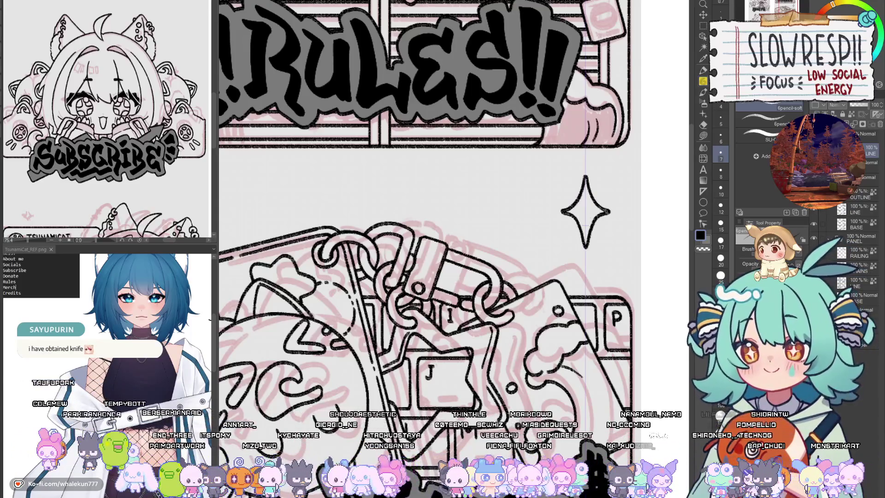
pyautogui.moveTo(562, 211); pyautogui.dragTo(558, 213)
# Step: Undo the small star and partial stroke drawn beneath the large sparkle
pyautogui.moveTo(611, 210); pyautogui.dragTo(619, 244)
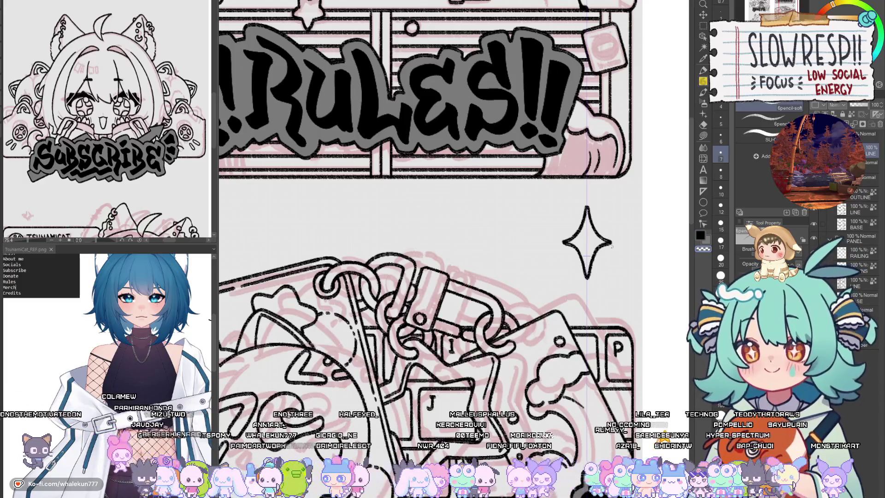
pyautogui.moveTo(613, 246); pyautogui.dragTo(595, 226)
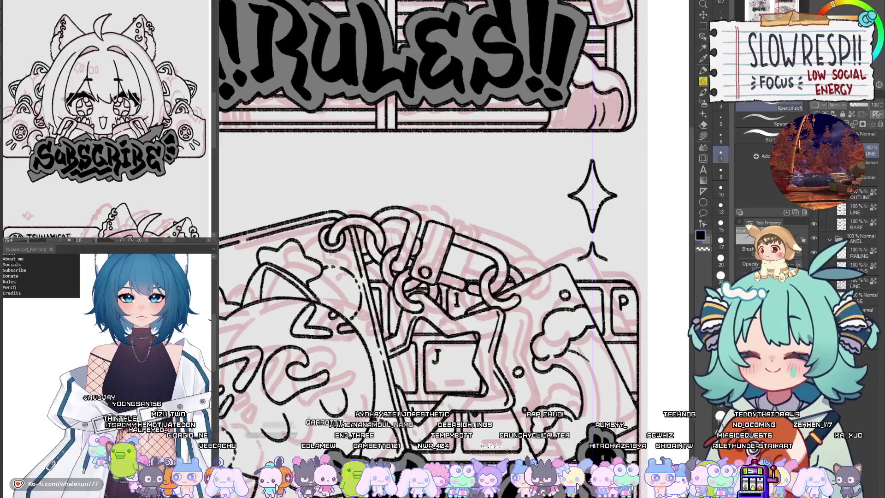
pyautogui.hotkey('ctrl', 'z')
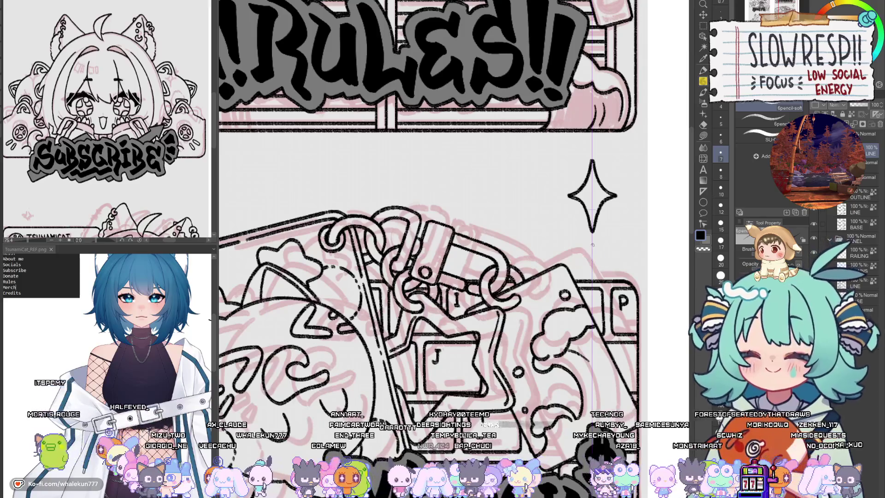
pyautogui.hotkey('ctrl', 'z')
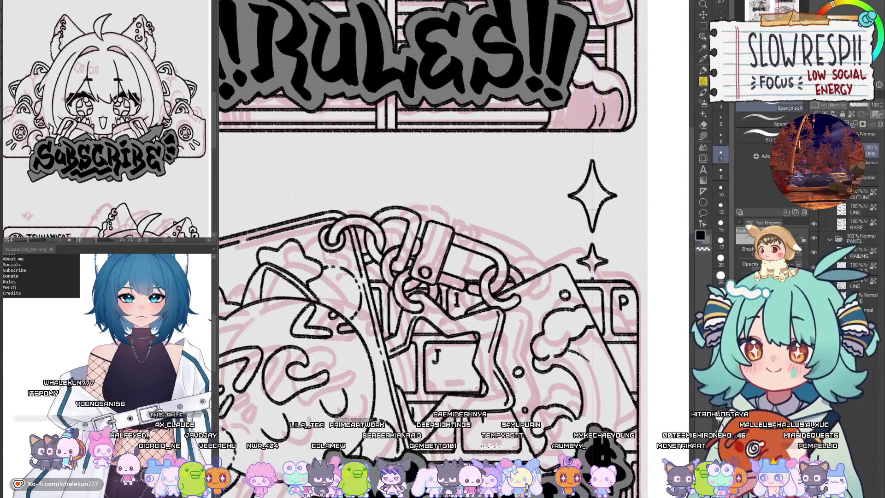
pyautogui.scroll(3, 433, 198)
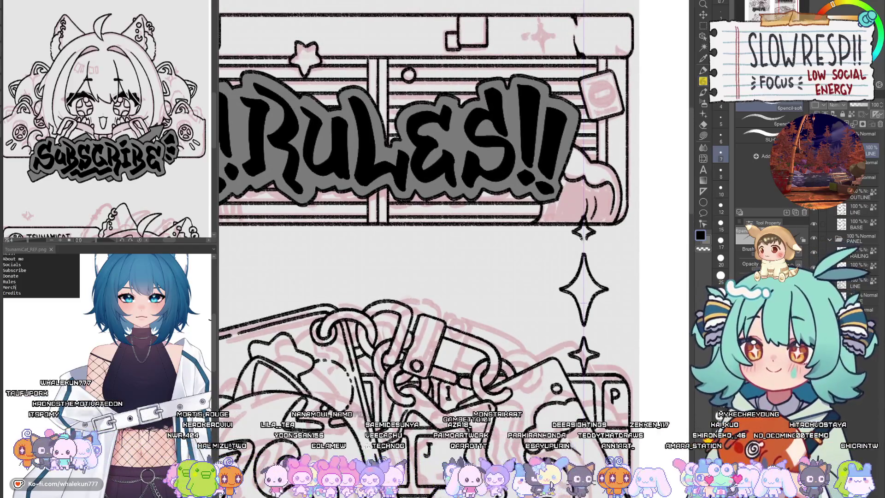
# Step: Undo the small stray sparkle beside the Merch keyboard and zoom back out
pyautogui.scroll(-5, 602, 314)
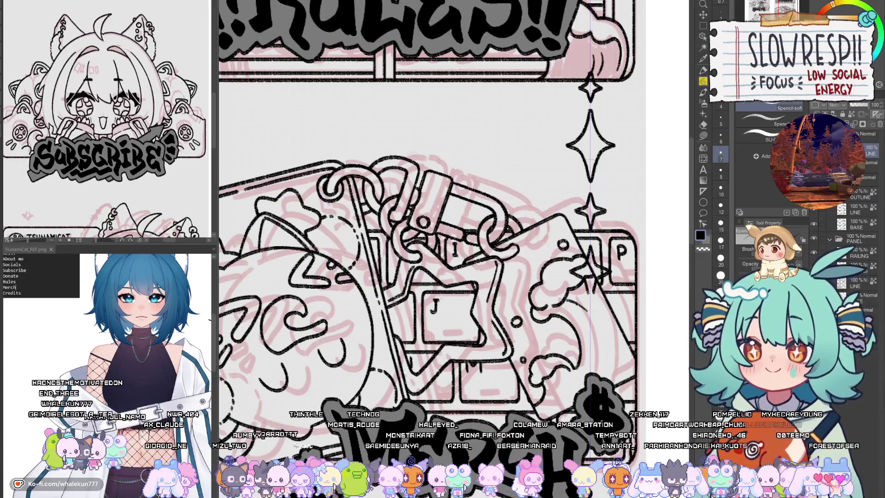
pyautogui.scroll(-3, 627, 261)
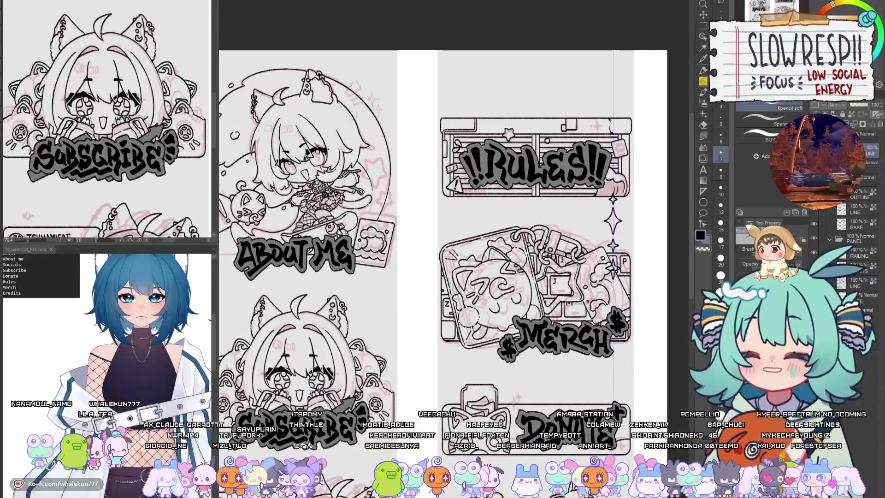
pyautogui.moveTo(597, 261)
pyautogui.mouseDown()
pyautogui.moveTo(528, 219)
pyautogui.moveTo(645, 129)
pyautogui.moveTo(682, 129)
pyautogui.moveTo(682, 237)
pyautogui.moveTo(558, 252)
pyautogui.mouseUp()
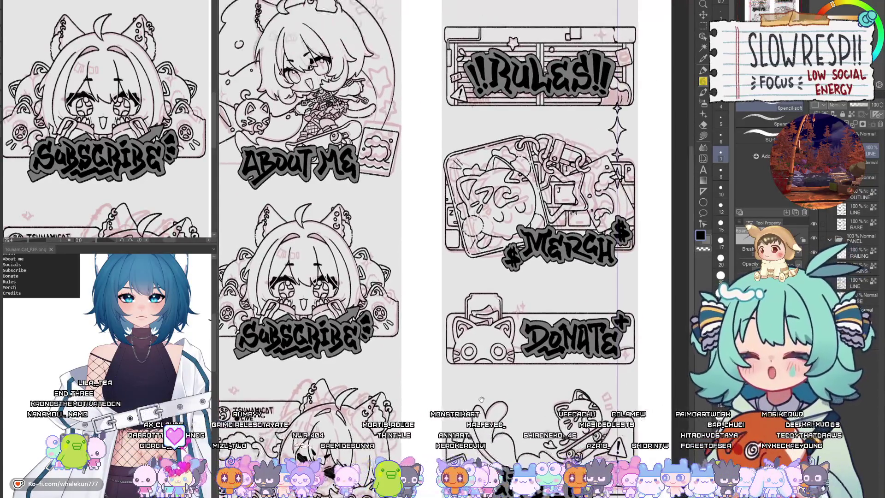
pyautogui.scroll(4, 643, 115)
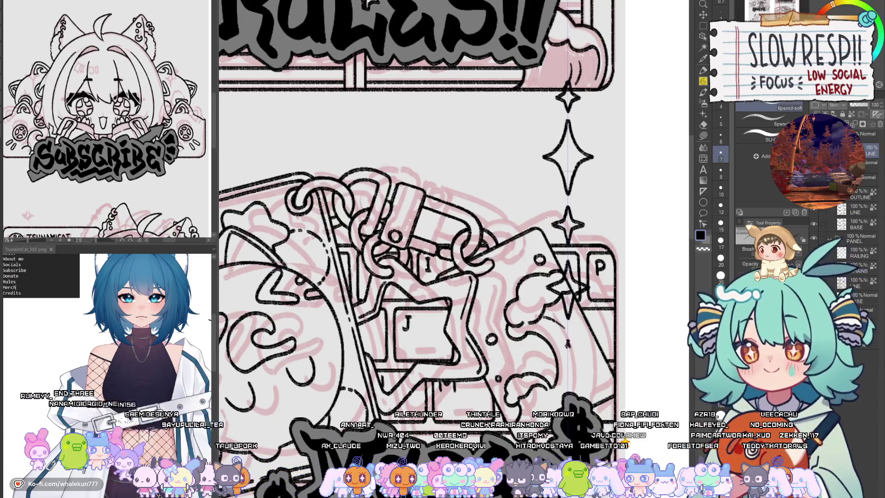
pyautogui.hotkey('ctrl', 'z')
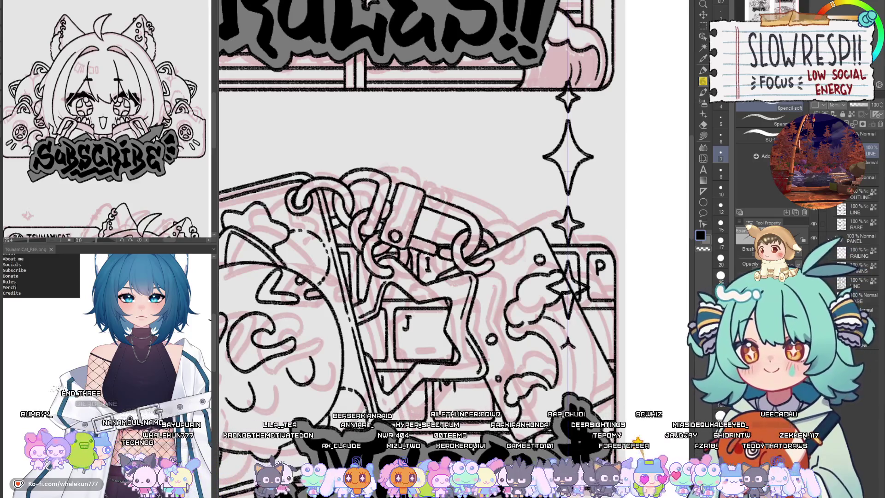
pyautogui.scroll(-5, 591, 309)
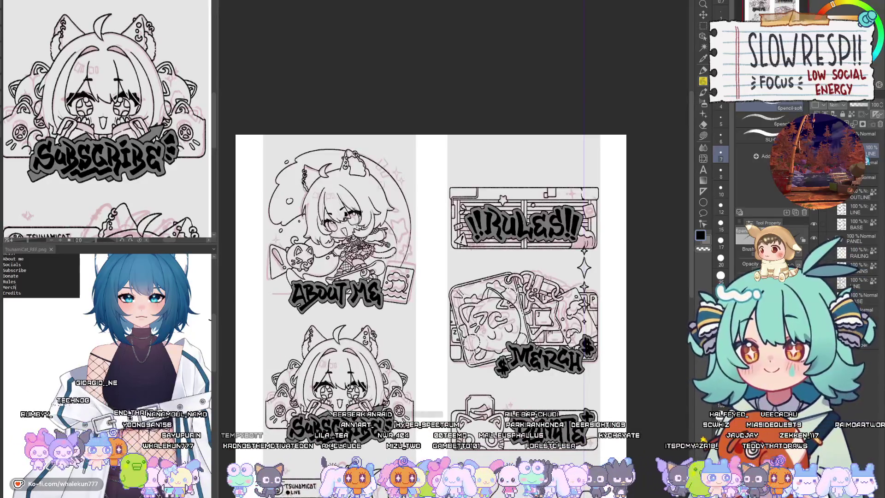
# Step: Move the sparkle layer into the gutter between the About Me and Rules panels
pyautogui.click(703, 15)
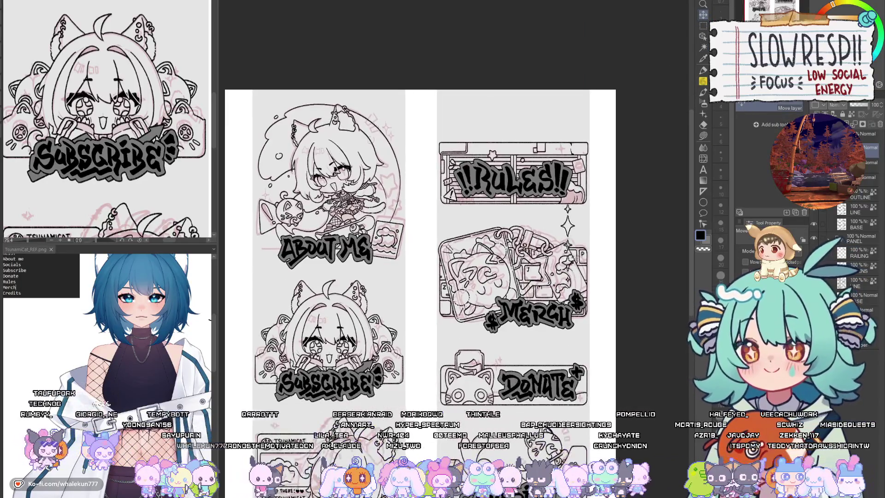
pyautogui.moveTo(582, 220); pyautogui.dragTo(426, 195)
pyautogui.press('m')
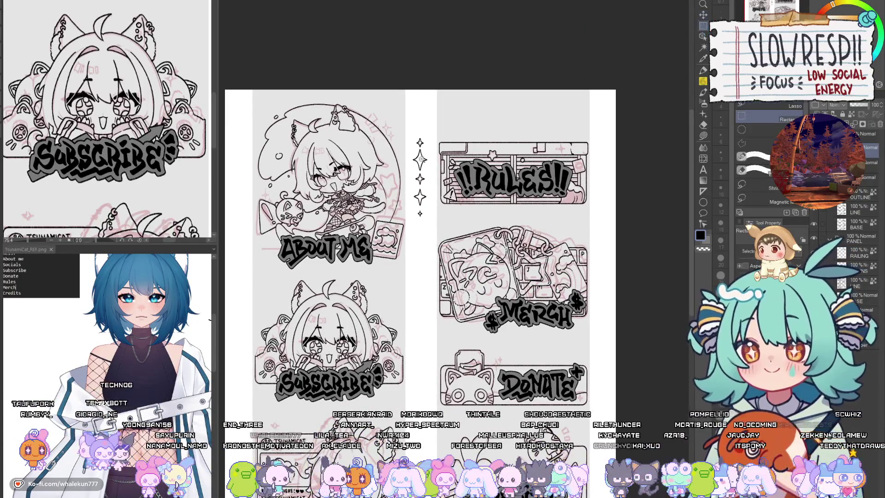
pyautogui.scroll(2, 420, 161)
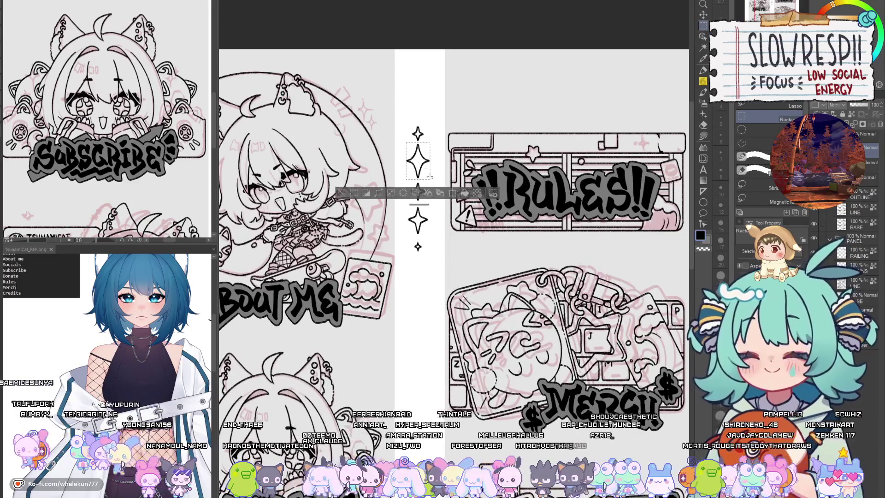
pyautogui.moveTo(402, 144); pyautogui.dragTo(428, 162)
pyautogui.hotkey('ctrl', 'd')
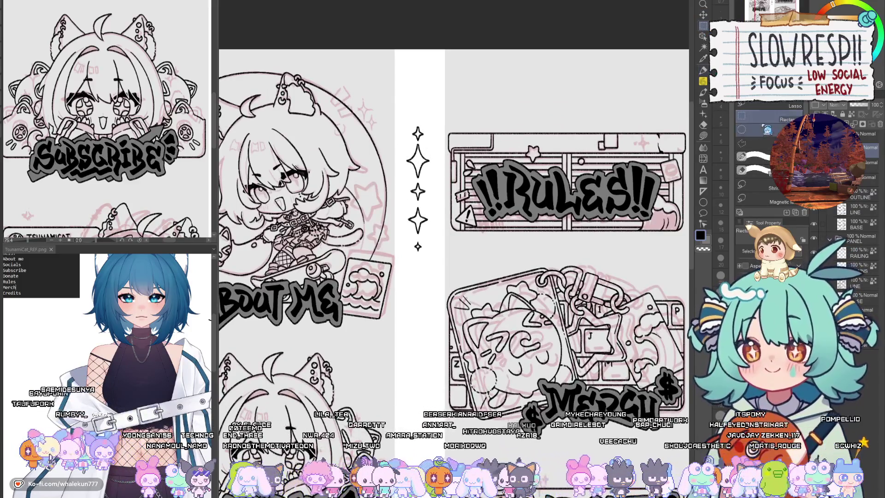
# Step: Lasso the large sparkle and reposition it at the top of the column
pyautogui.click(784, 106)
pyautogui.scroll(2, 423, 146)
pyautogui.scroll(3, 422, 147)
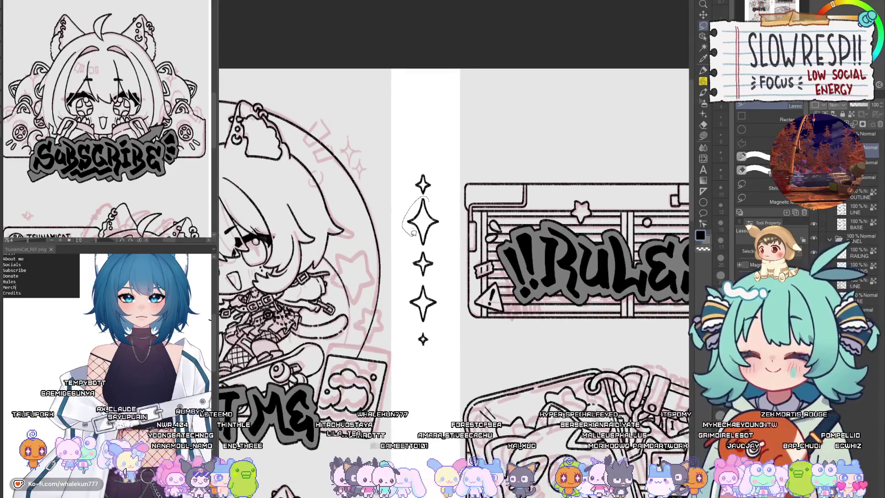
pyautogui.moveTo(455, 211); pyautogui.dragTo(462, 198)
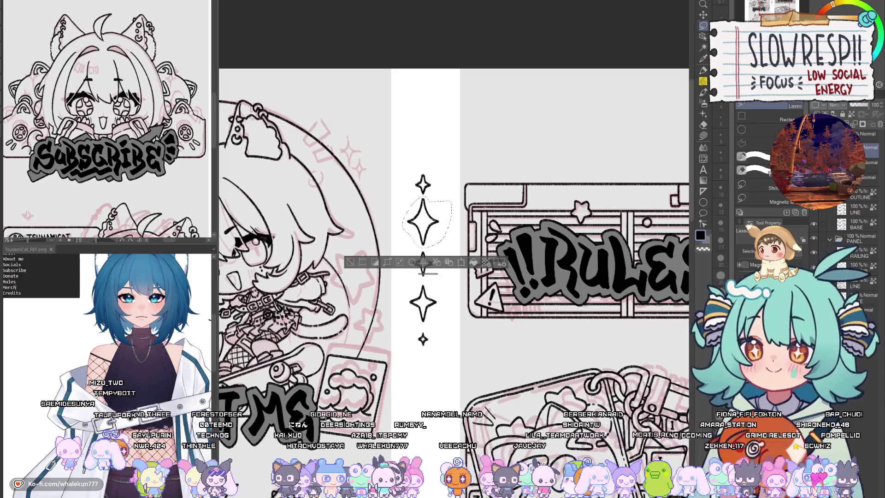
pyautogui.press('k')
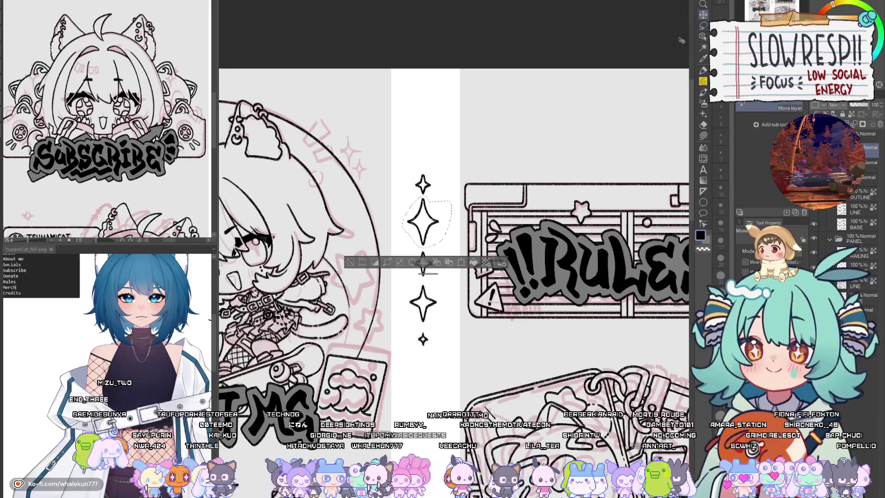
pyautogui.hotkey('ctrl', 'd')
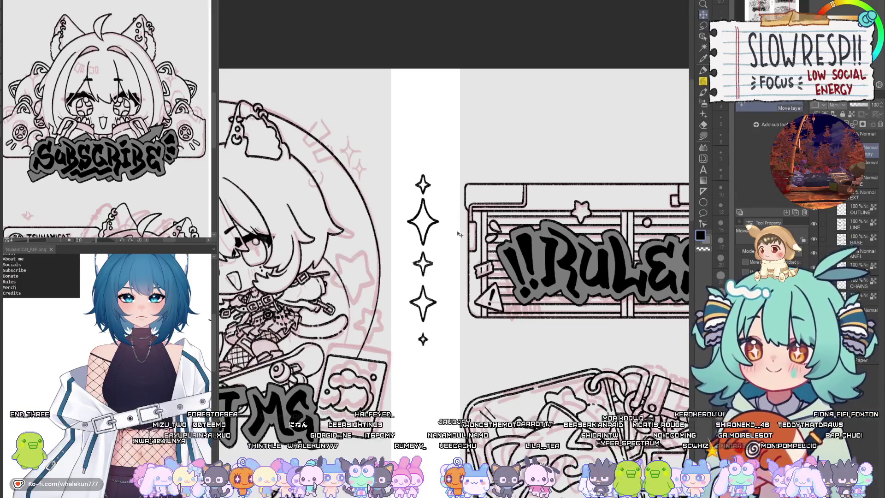
pyautogui.scroll(-3, 473, 253)
pyautogui.hotkey('ctrl', 'z')
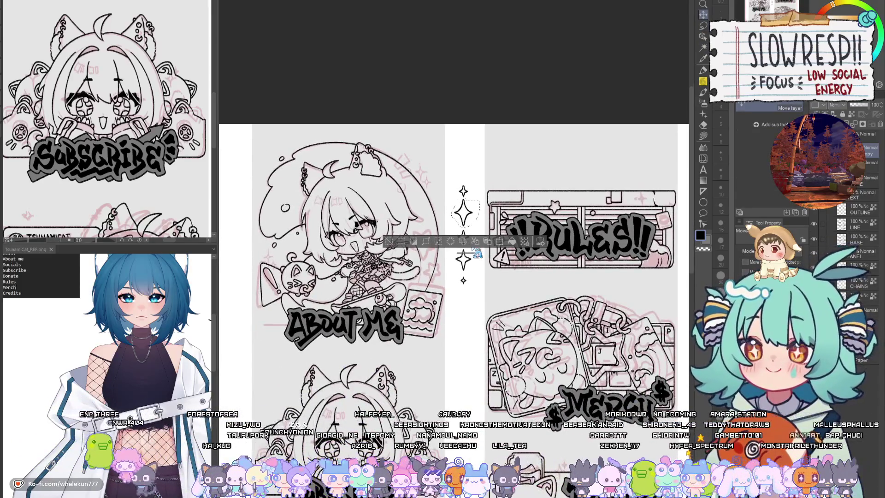
pyautogui.hotkey('ctrl', 'z')
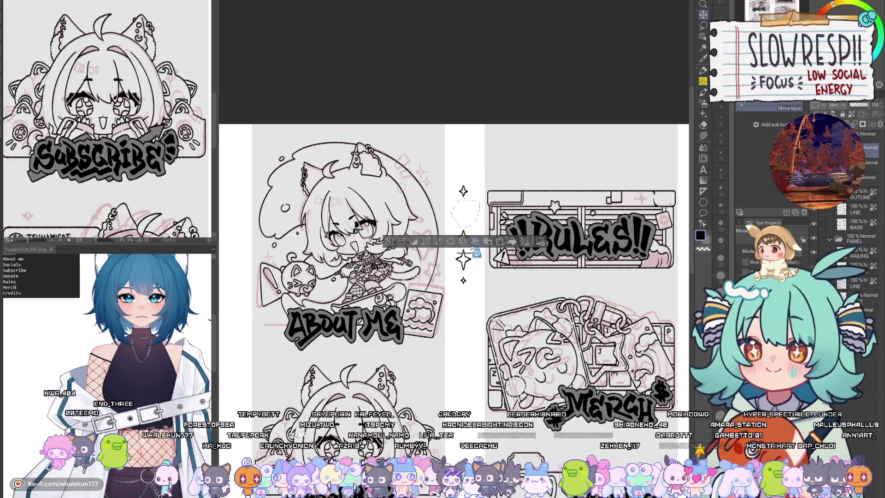
pyautogui.hotkey('ctrl', 'z')
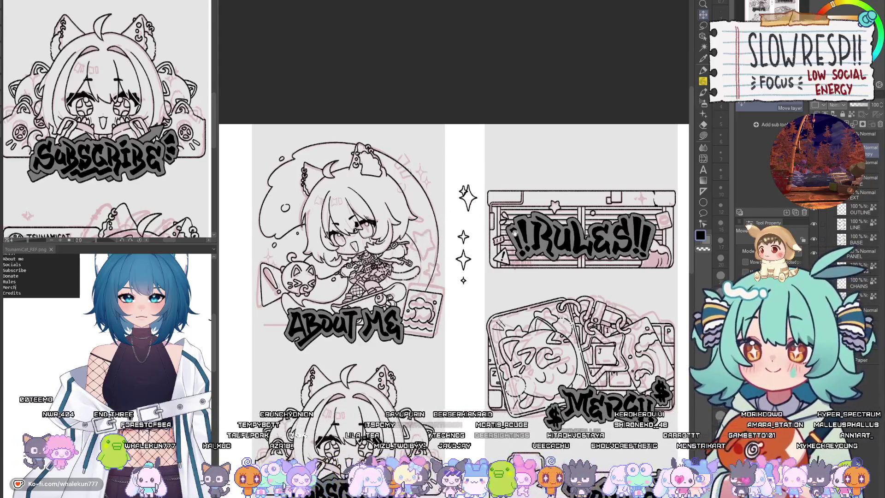
# Step: Move a sparkle from the gutter onto the Rules panel's top-right corner
pyautogui.moveTo(515, 233); pyautogui.dragTo(431, 182)
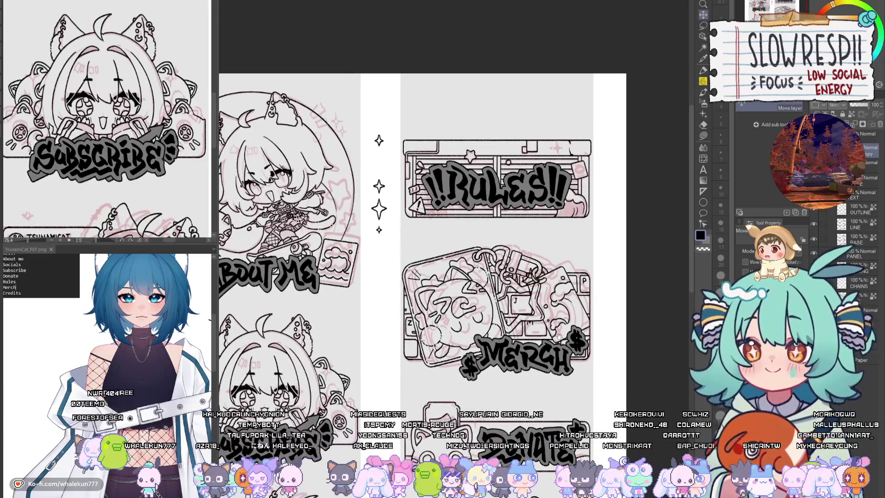
pyautogui.moveTo(594, 293); pyautogui.dragTo(569, 250)
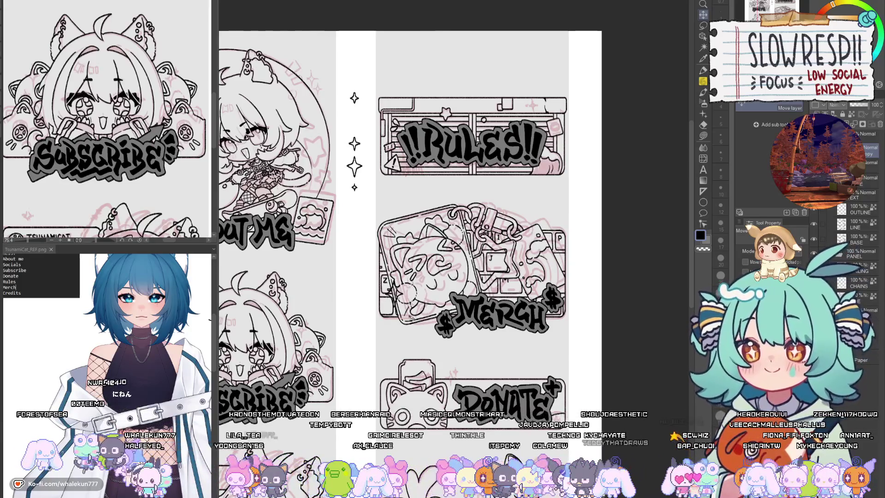
pyautogui.moveTo(420, 306); pyautogui.dragTo(469, 304)
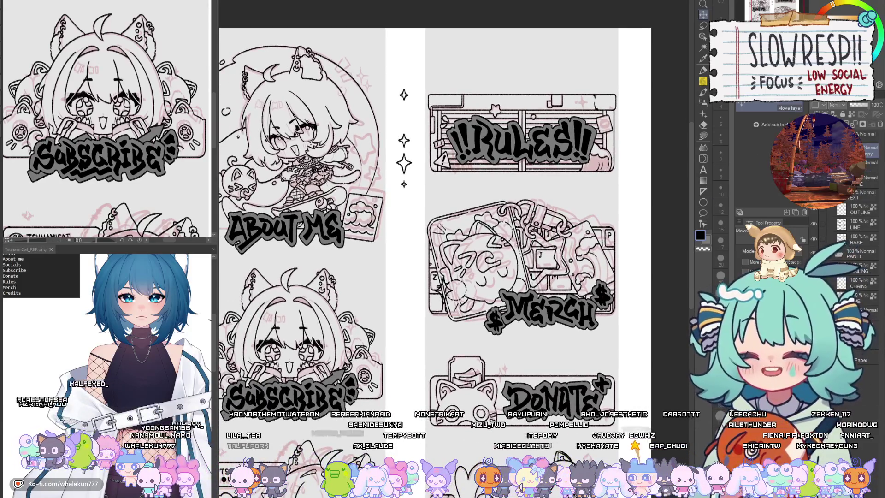
pyautogui.click(703, 25)
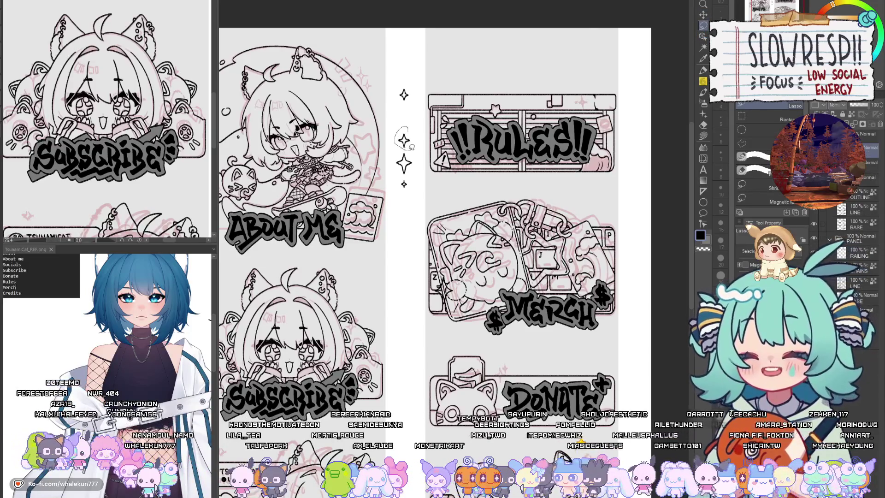
pyautogui.click(703, 15)
pyautogui.moveTo(405, 141)
pyautogui.mouseDown()
pyautogui.moveTo(475, 164)
pyautogui.moveTo(601, 96)
pyautogui.moveTo(586, 96)
pyautogui.mouseUp()
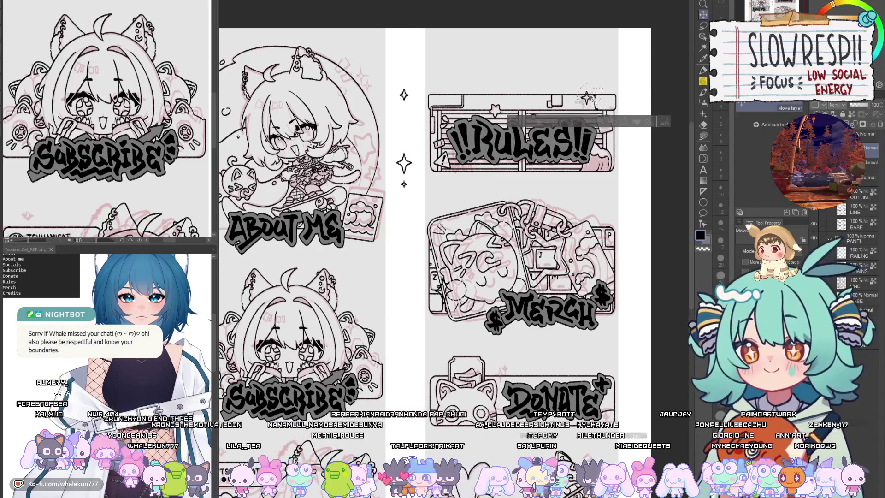
pyautogui.hotkey('ctrl', 'd')
# Step: Lasso the small sparkle in the gap and move it onto the Rules panel's top-right
pyautogui.click(702, 26)
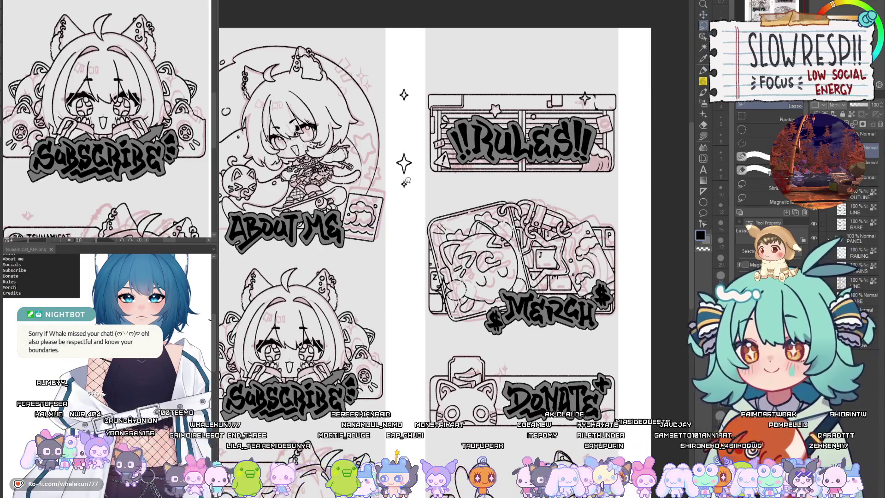
pyautogui.moveTo(416, 194)
pyautogui.mouseDown()
pyautogui.moveTo(407, 180)
pyautogui.moveTo(595, 104)
pyautogui.mouseUp()
pyautogui.click(703, 14)
pyautogui.hotkey('ctrl', 'd')
# Step: Move the top gap sparkle onto the Rules panel's edge and the next star beside the panel
pyautogui.click(702, 26)
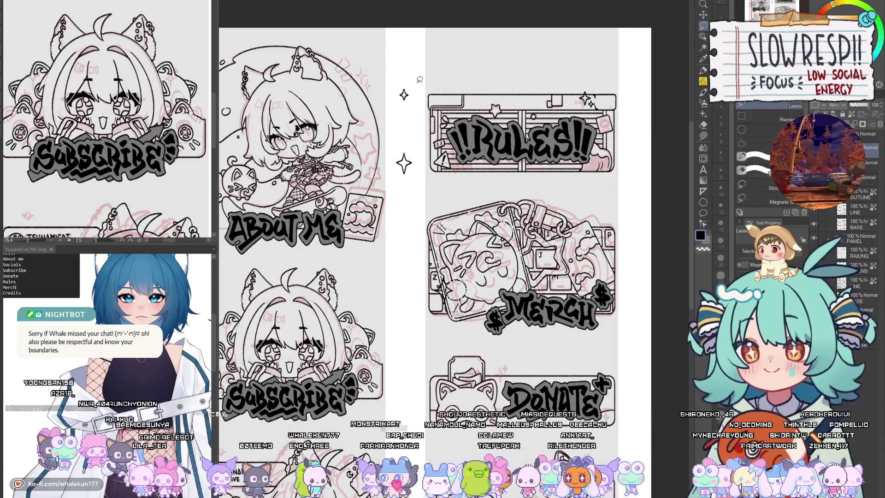
pyautogui.moveTo(423, 104)
pyautogui.mouseDown()
pyautogui.moveTo(437, 139)
pyautogui.moveTo(452, 114)
pyautogui.mouseUp()
pyautogui.click(703, 14)
pyautogui.click(702, 25)
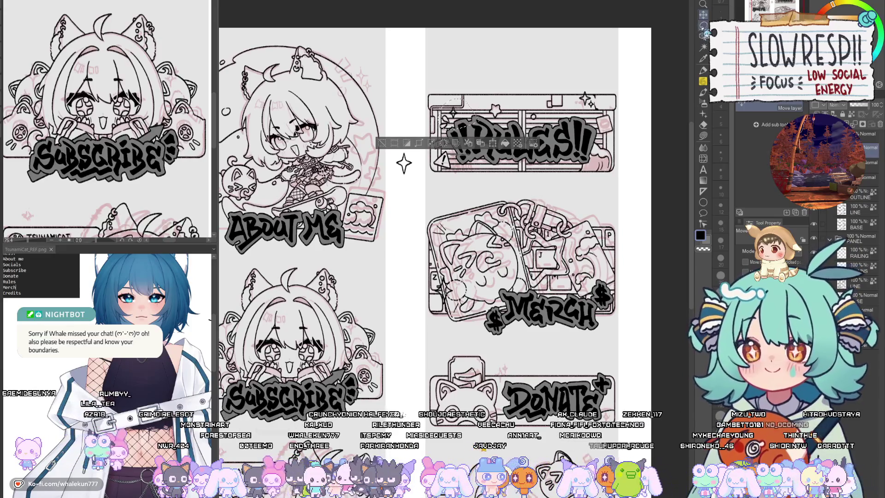
pyautogui.moveTo(396, 147)
pyautogui.mouseDown()
pyautogui.moveTo(481, 178)
pyautogui.moveTo(448, 157)
pyautogui.moveTo(585, 158)
pyautogui.moveTo(583, 149)
pyautogui.moveTo(584, 158)
pyautogui.mouseUp()
pyautogui.click(702, 14)
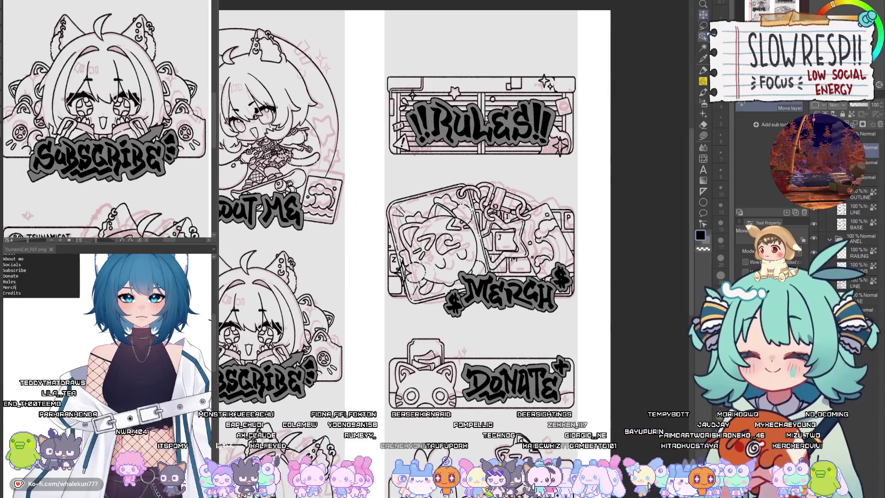
# Step: Drag a star down onto the Merch panel's upper-right corner, then lasso the Rules panel's top-right star
pyautogui.click(703, 25)
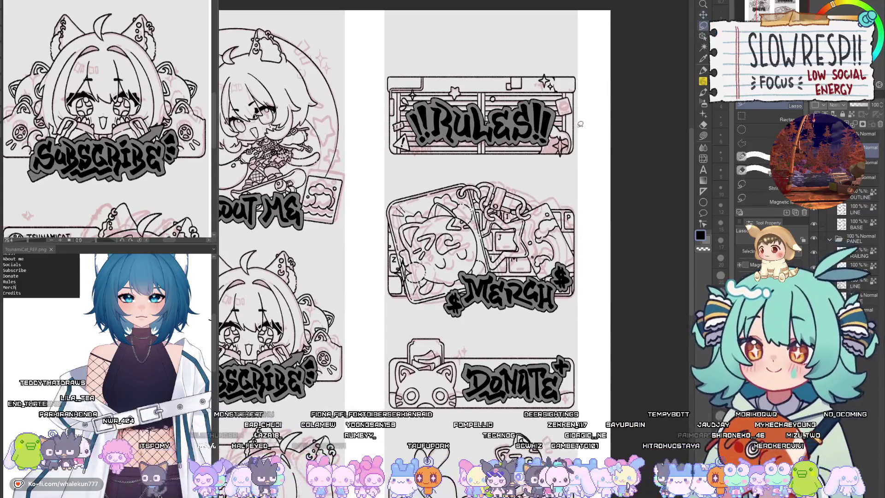
pyautogui.click(702, 15)
pyautogui.moveTo(567, 141); pyautogui.dragTo(567, 201)
pyautogui.click(702, 26)
pyautogui.moveTo(564, 63)
pyautogui.mouseDown()
pyautogui.moveTo(567, 141)
pyautogui.moveTo(519, 266)
pyautogui.moveTo(563, 290)
pyautogui.moveTo(566, 253)
pyautogui.moveTo(530, 272)
pyautogui.moveTo(515, 247)
pyautogui.mouseUp()
pyautogui.click(702, 15)
# Step: Zoom into the Merch panel and nudge a small star repeatedly until it sits among the keyboard keys
pyautogui.hotkey('ctrl', 'd')
pyautogui.click(702, 25)
pyautogui.scroll(3, 532, 264)
pyautogui.click(702, 14)
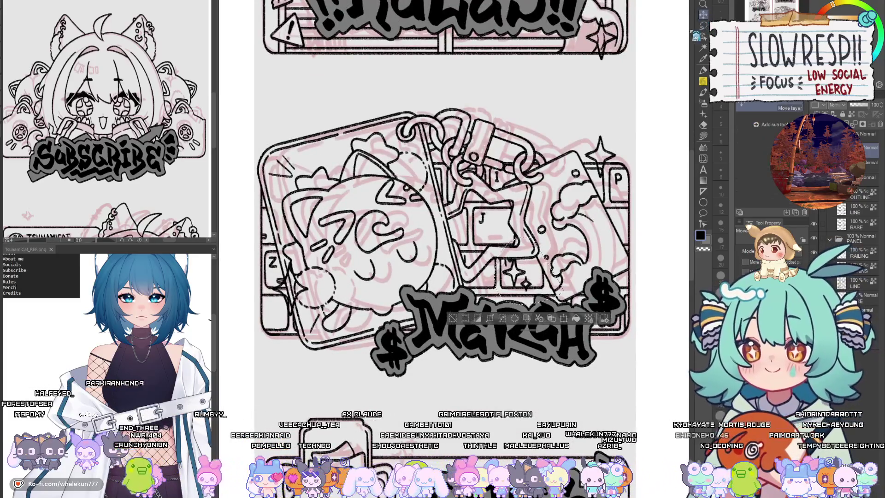
pyautogui.hotkey('ctrl', 'd')
pyautogui.press('m')
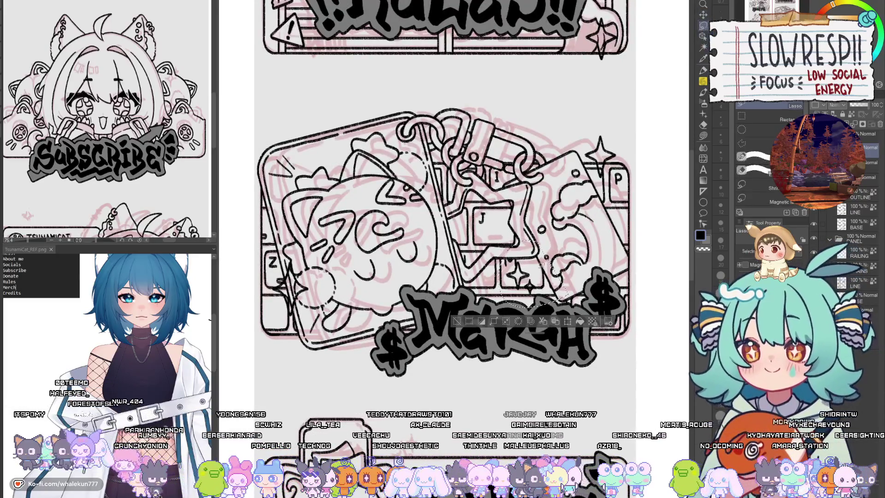
pyautogui.moveTo(529, 284); pyautogui.dragTo(525, 282)
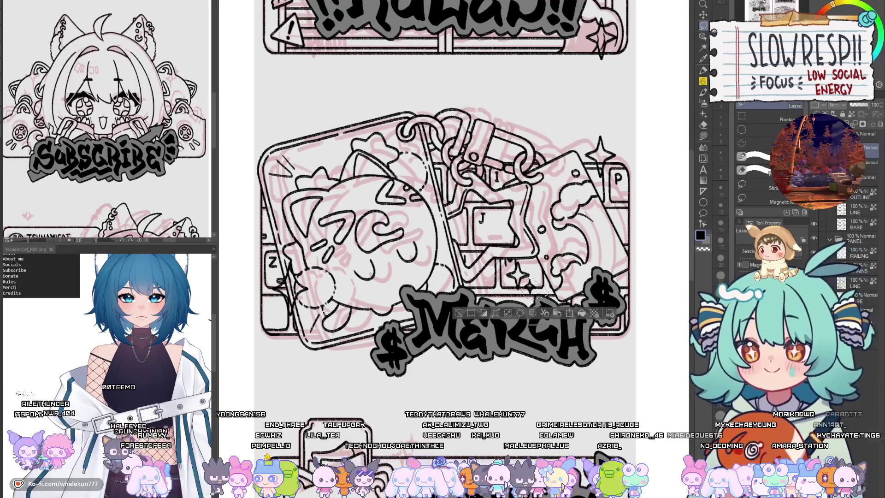
pyautogui.click(703, 14)
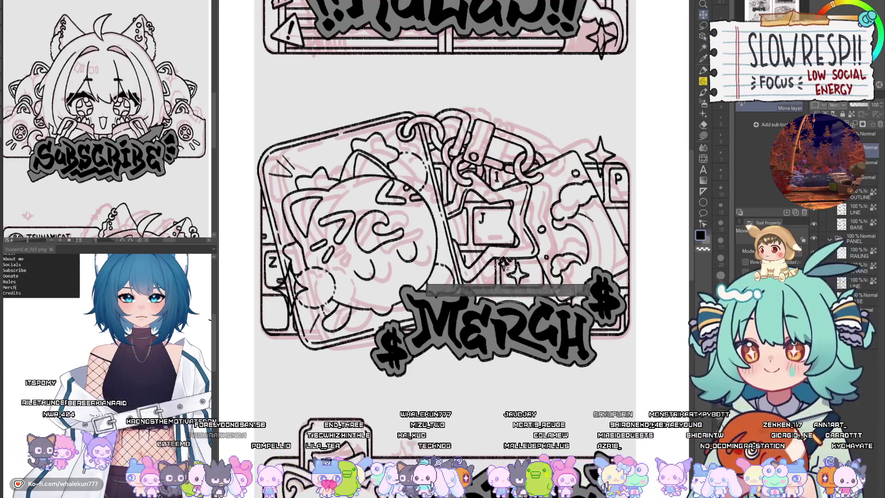
pyautogui.hotkey('ctrl', 'd')
pyautogui.press('m')
pyautogui.moveTo(502, 261); pyautogui.dragTo(530, 281)
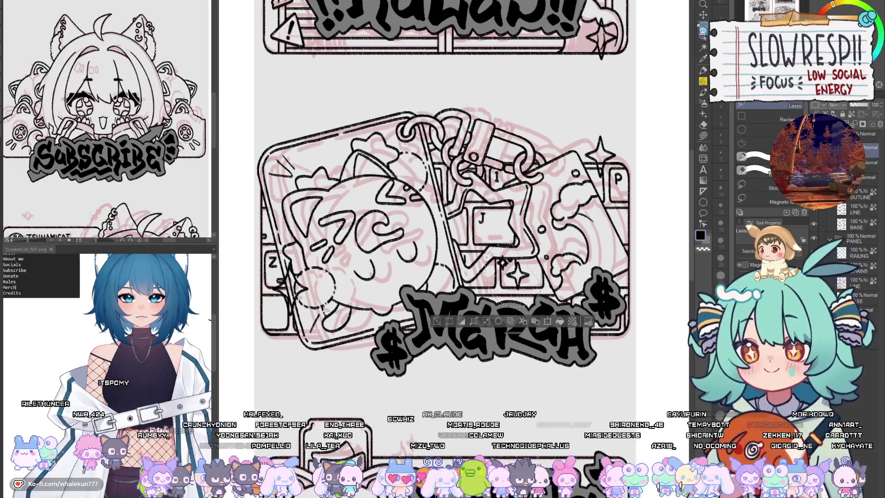
pyautogui.press('k')
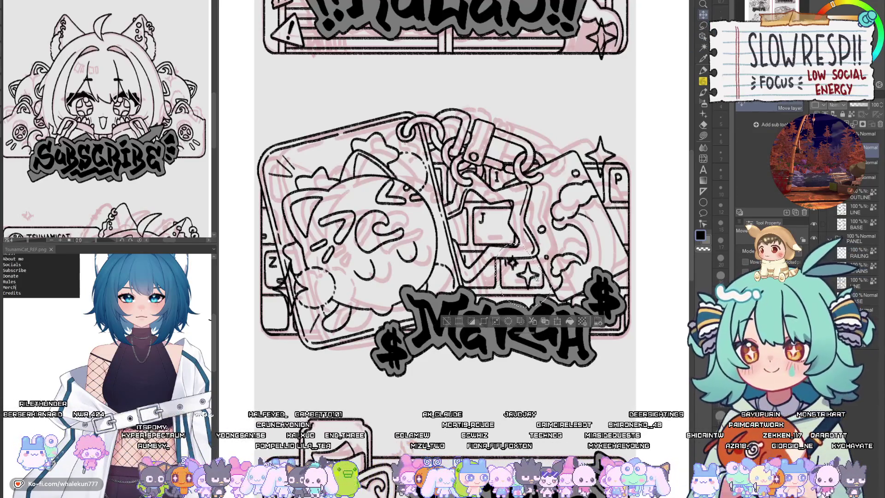
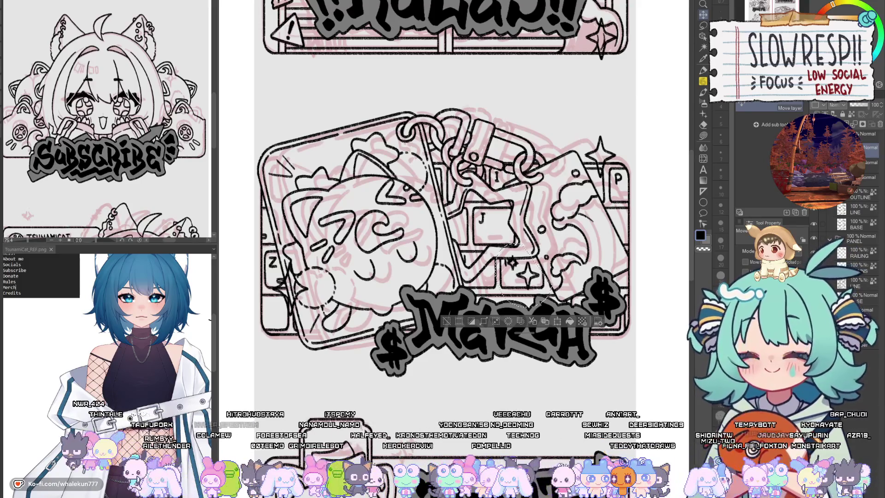
# Step: Lasso the small stray sparkle by the Merch panel, shift it toward Donate, and delete it
pyautogui.scroll(-4, 572, 207)
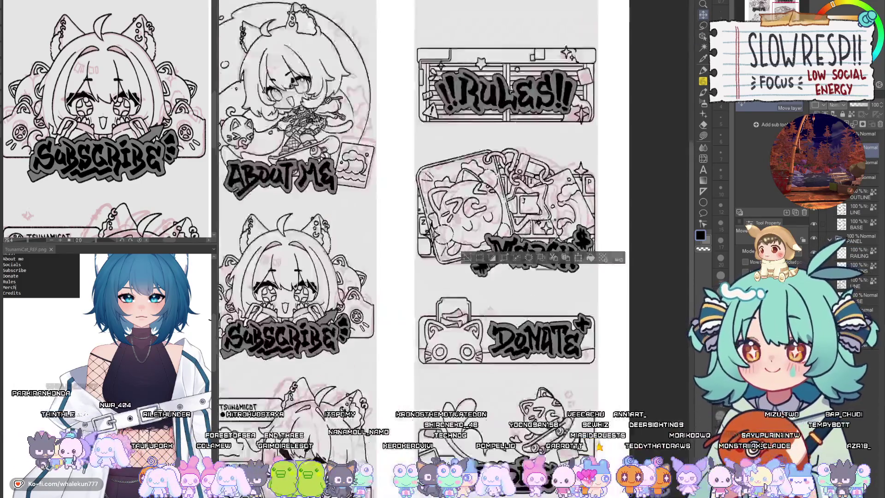
pyautogui.hotkey('ctrl', 'd')
pyautogui.press('m')
pyautogui.scroll(2, 535, 217)
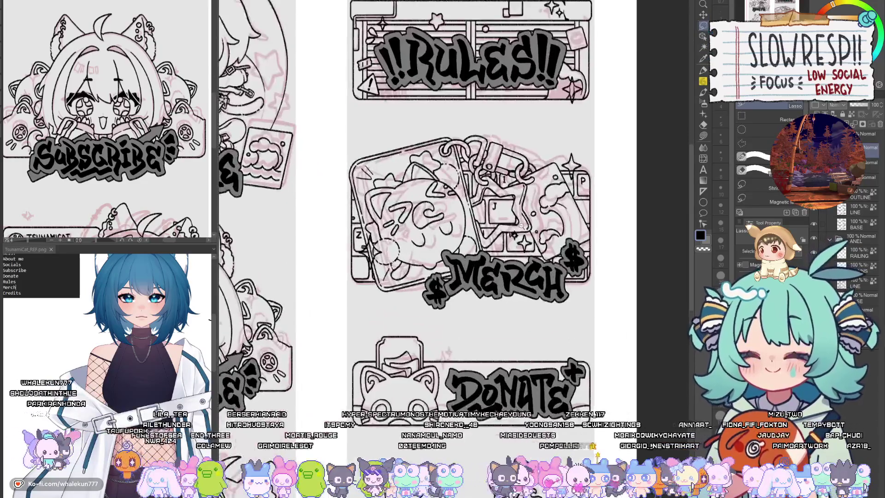
pyautogui.scroll(-3, 536, 216)
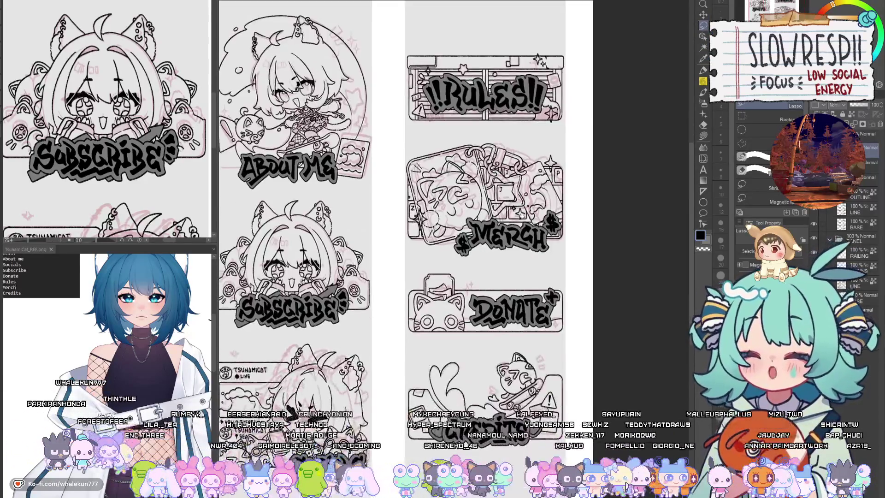
pyautogui.scroll(3, 413, 187)
pyautogui.moveTo(387, 185); pyautogui.dragTo(386, 245)
pyautogui.press('k')
pyautogui.scroll(-3, 521, 269)
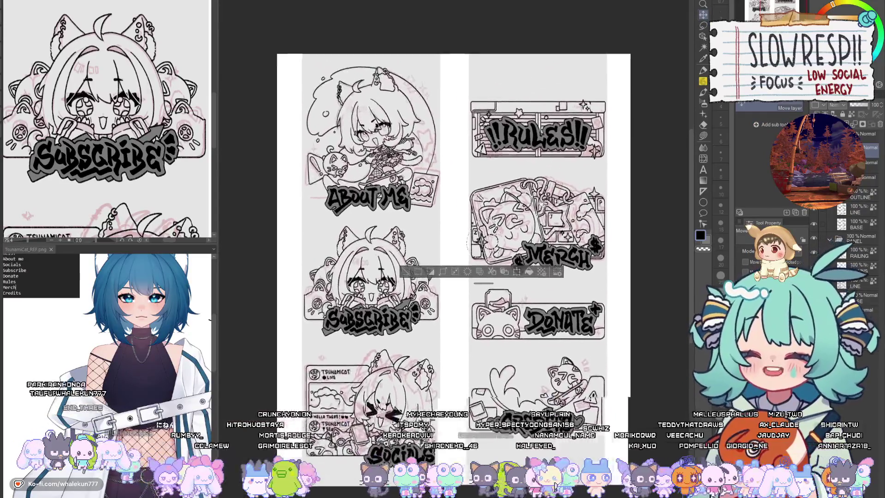
pyautogui.moveTo(504, 258)
pyautogui.mouseDown()
pyautogui.moveTo(500, 298)
pyautogui.moveTo(461, 306)
pyautogui.moveTo(406, 380)
pyautogui.moveTo(461, 235)
pyautogui.moveTo(536, 251)
pyautogui.moveTo(636, 251)
pyautogui.moveTo(646, 170)
pyautogui.moveTo(565, 277)
pyautogui.mouseUp()
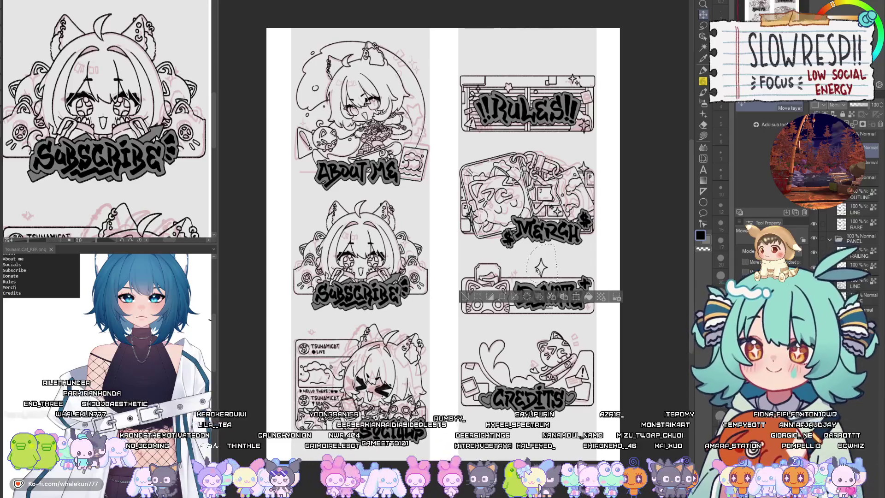
pyautogui.press('Delete')
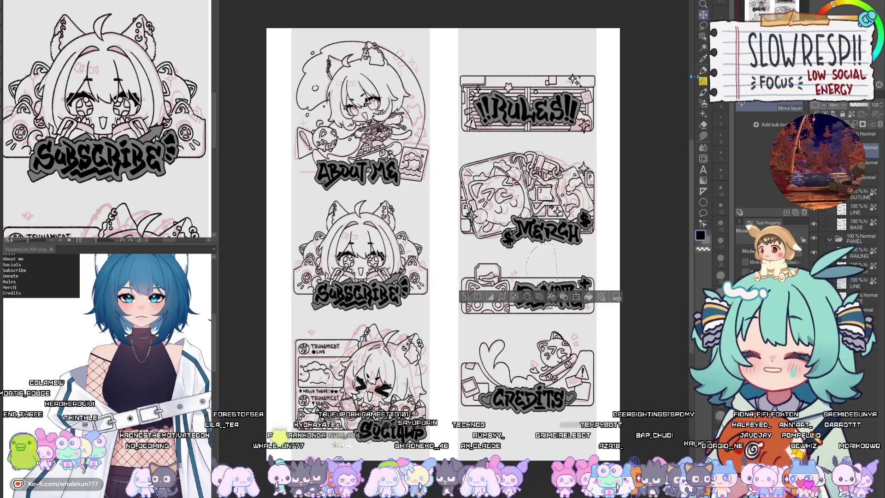
# Step: Move a sparkle from the Rules panel to sit beside the Subscribe panel
pyautogui.click(703, 26)
pyautogui.moveTo(571, 174); pyautogui.dragTo(581, 257)
pyautogui.hotkey('ctrl', 'd')
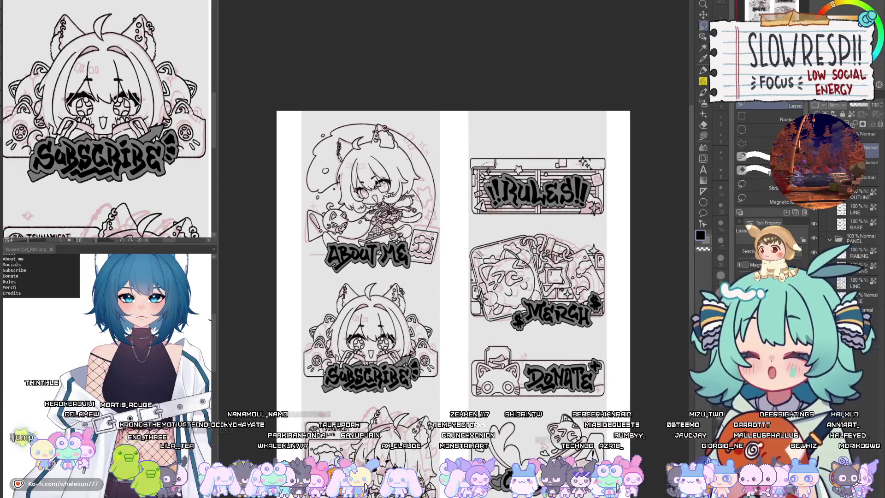
pyautogui.hotkey('ctrl', 'z')
pyautogui.press('k')
pyautogui.moveTo(581, 256); pyautogui.dragTo(606, 175)
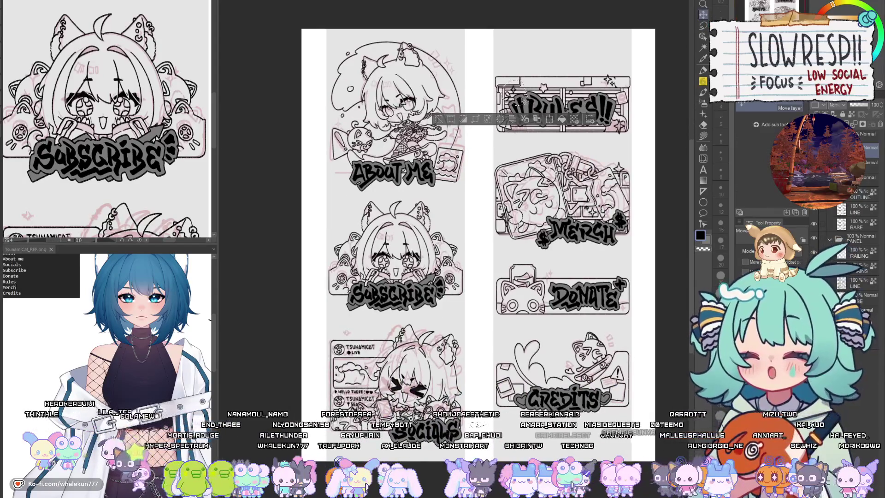
pyautogui.moveTo(530, 82)
pyautogui.mouseDown()
pyautogui.moveTo(570, 205)
pyautogui.moveTo(484, 250)
pyautogui.mouseUp()
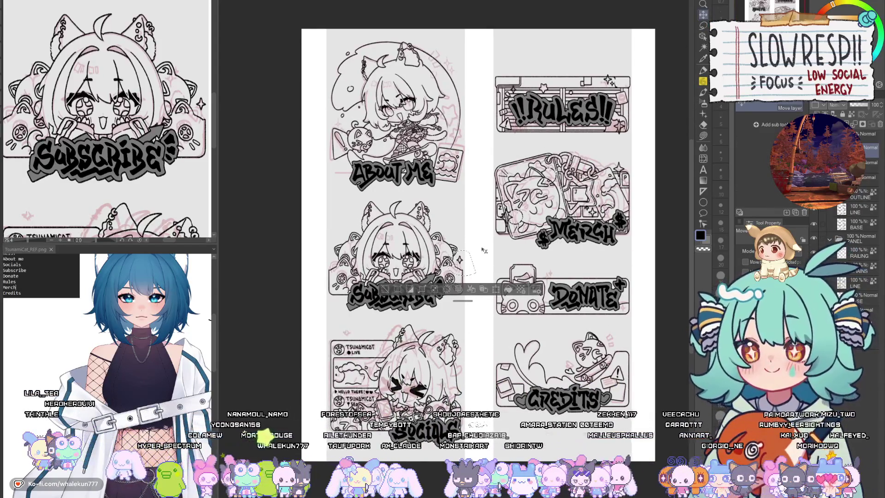
pyautogui.hotkey('ctrl', 'd')
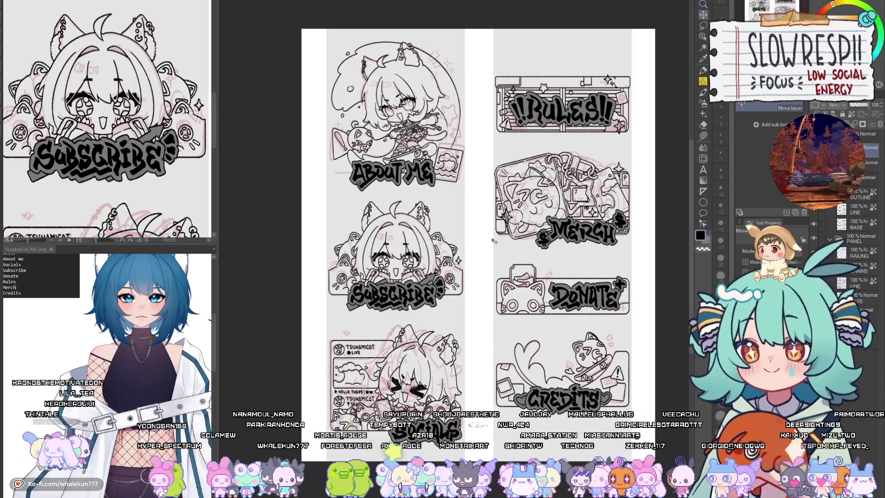
# Step: Lasso another sparkle on the Rules panel and move it down near Donate
pyautogui.press('m')
pyautogui.moveTo(618, 61)
pyautogui.mouseDown()
pyautogui.moveTo(600, 69)
pyautogui.moveTo(551, 273)
pyautogui.mouseUp()
pyautogui.press('k')
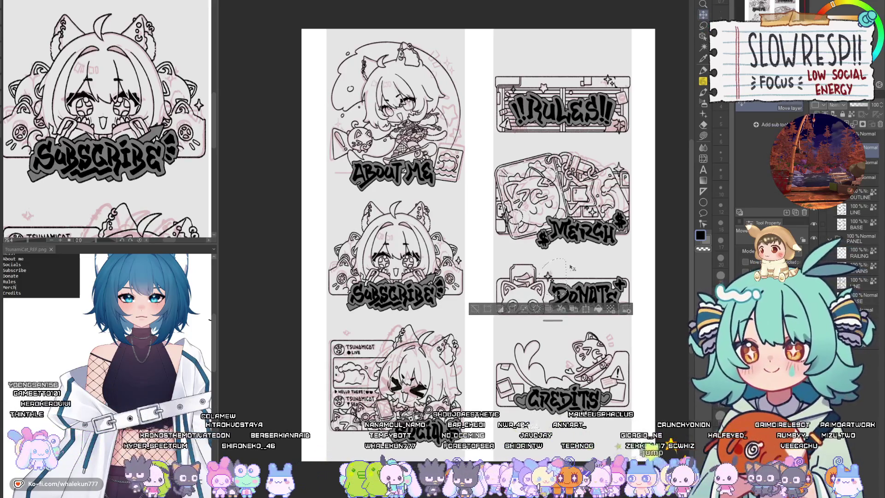
pyautogui.hotkey('ctrl', 'd')
pyautogui.click(704, 27)
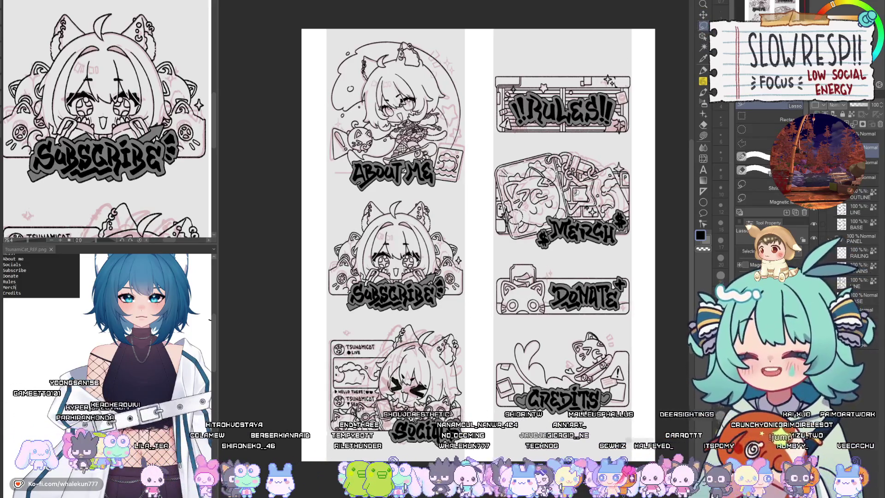
pyautogui.press('k')
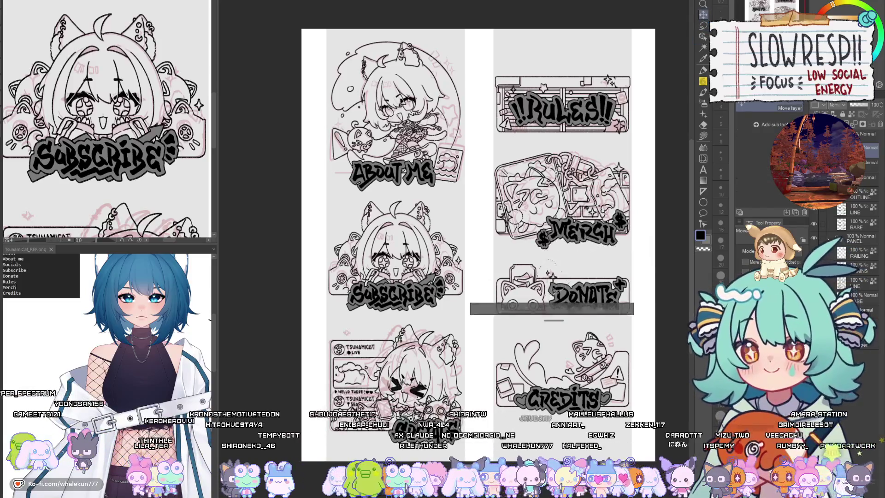
pyautogui.moveTo(549, 309); pyautogui.dragTo(549, 312)
pyautogui.scroll(4, 553, 278)
# Step: Shift the star near the Donate lettering right, then nudge it slightly into place
pyautogui.press('m')
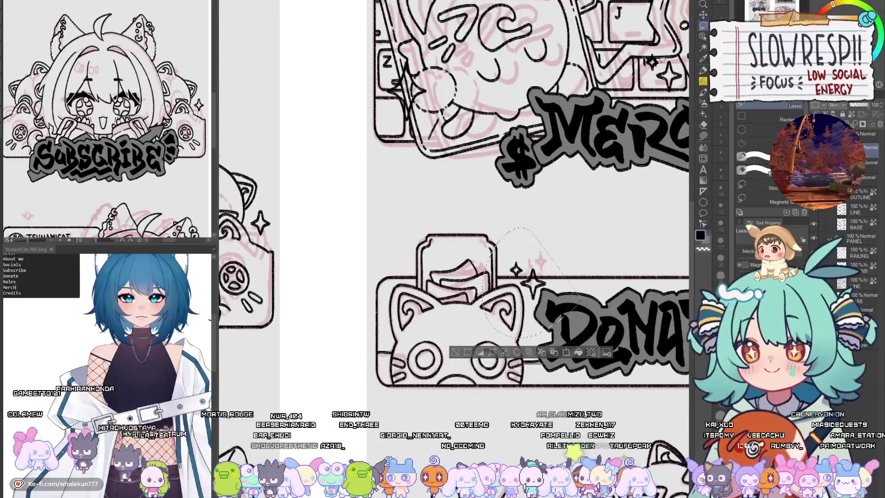
pyautogui.moveTo(528, 268)
pyautogui.mouseDown()
pyautogui.moveTo(516, 275)
pyautogui.moveTo(547, 268)
pyautogui.mouseUp()
pyautogui.press('k')
pyautogui.hotkey('ctrl', 'd')
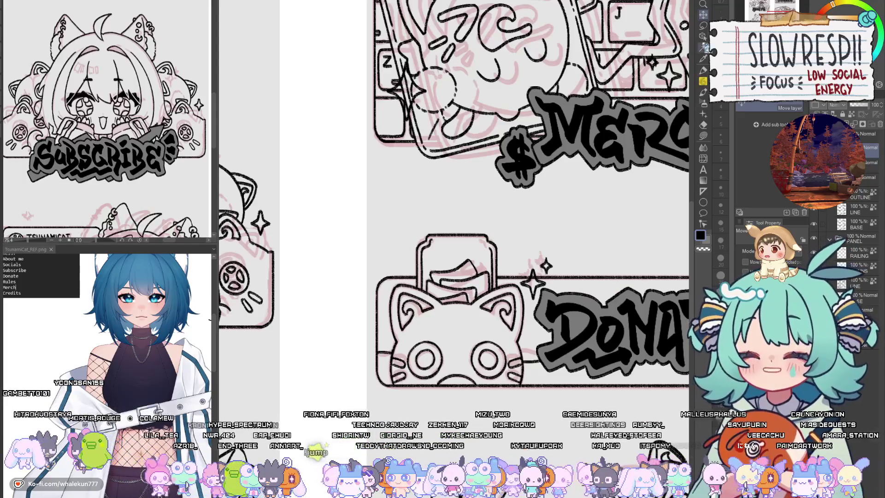
pyautogui.hotkey('ctrl', 'z')
pyautogui.moveTo(547, 272); pyautogui.dragTo(548, 272)
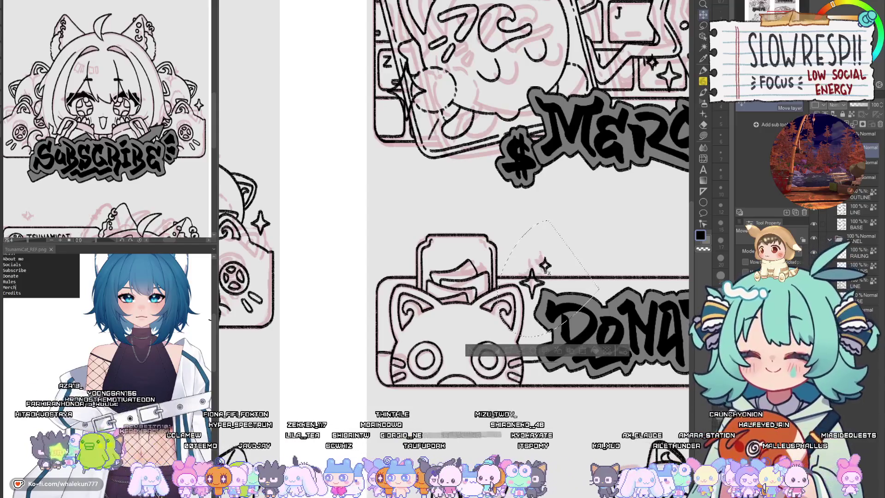
pyautogui.scroll(-3, 545, 266)
# Step: Move the piece at the Rules banner's top-left to the Donate panel's top-left corner
pyautogui.click(703, 25)
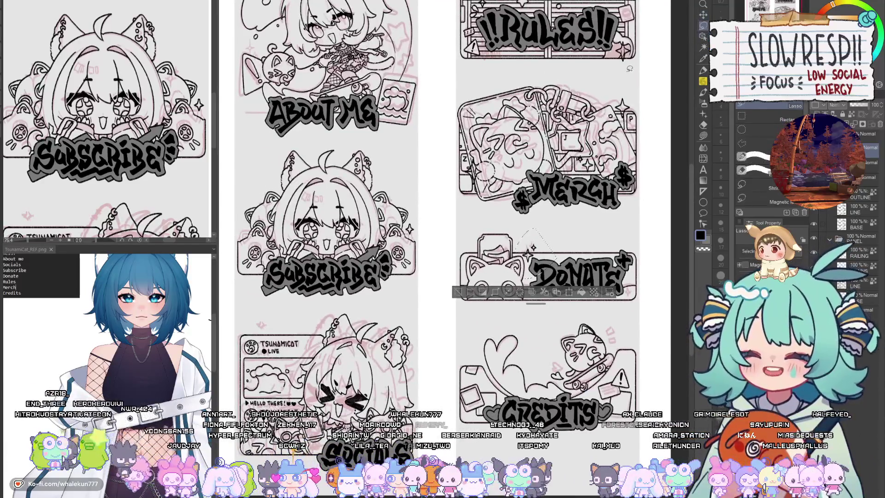
pyautogui.hotkey('ctrl', 'd')
pyautogui.scroll(2, 624, 110)
pyautogui.moveTo(491, 47); pyautogui.dragTo(513, 64)
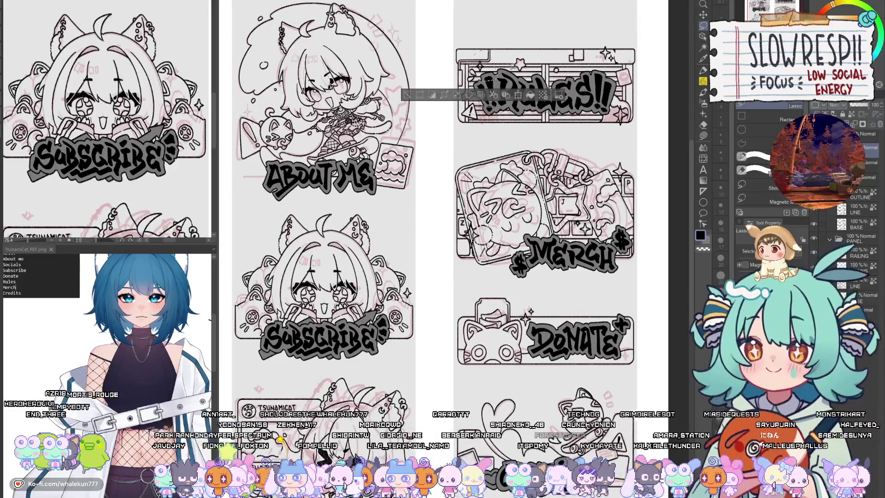
pyautogui.press('k')
pyautogui.moveTo(461, 297); pyautogui.dragTo(483, 318)
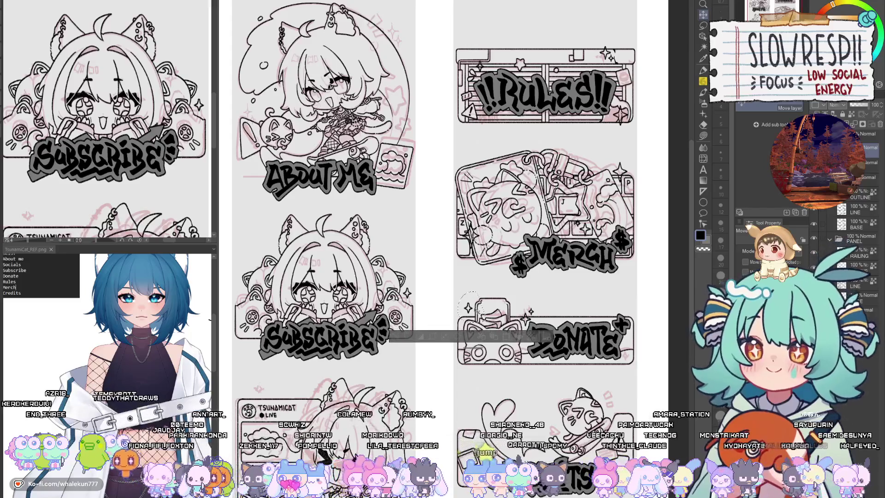
pyautogui.hotkey('ctrl', 'd')
# Step: Move a small piece from near the Subscribe panel to beside the Donate panel
pyautogui.moveTo(506, 351); pyautogui.dragTo(502, 327)
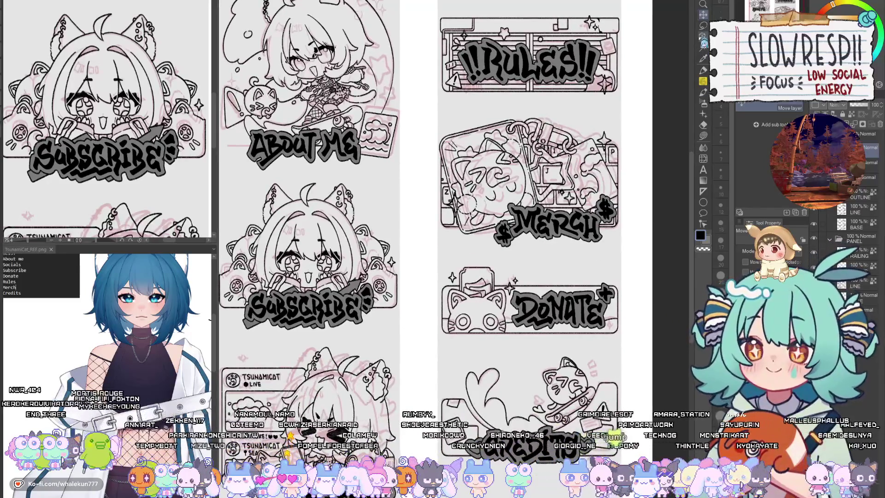
pyautogui.click(702, 26)
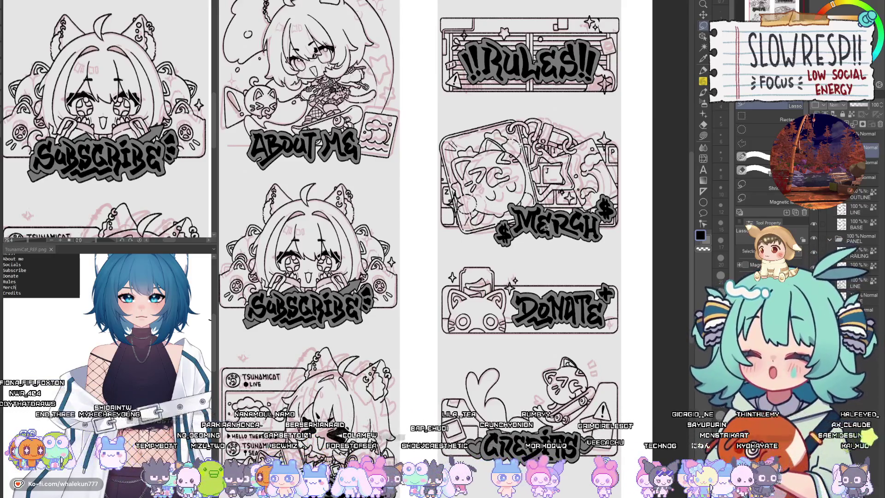
pyautogui.moveTo(426, 327); pyautogui.dragTo(452, 333)
pyautogui.moveTo(417, 247); pyautogui.dragTo(431, 283)
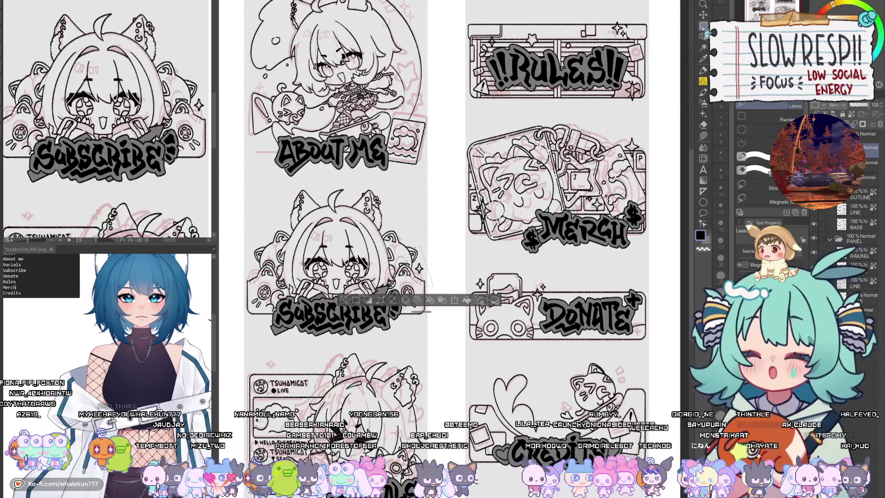
pyautogui.click(702, 14)
pyautogui.moveTo(441, 248)
pyautogui.mouseDown()
pyautogui.moveTo(655, 307)
pyautogui.moveTo(649, 329)
pyautogui.mouseUp()
pyautogui.hotkey('ctrl', 'd')
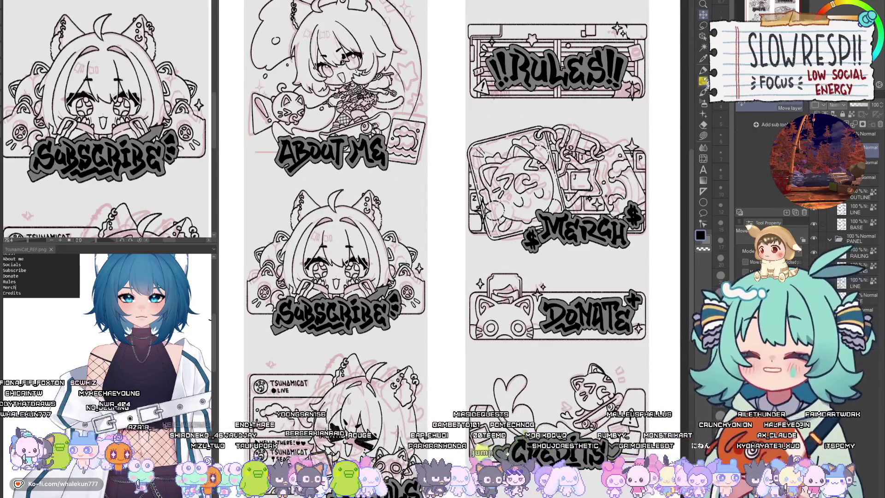
# Step: Move a star from the Rules panel over beside the About Me panel
pyautogui.click(704, 125)
pyautogui.moveTo(575, 271); pyautogui.dragTo(571, 310)
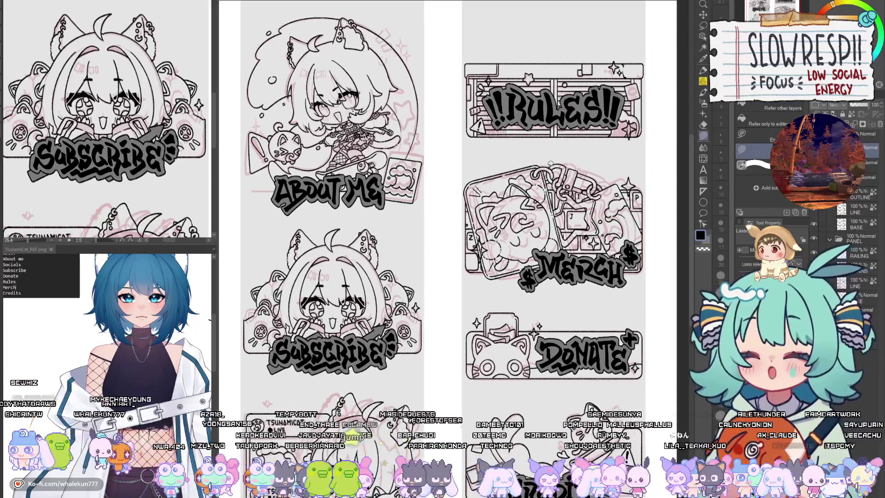
pyautogui.moveTo(465, 328); pyautogui.dragTo(437, 416)
pyautogui.click(704, 26)
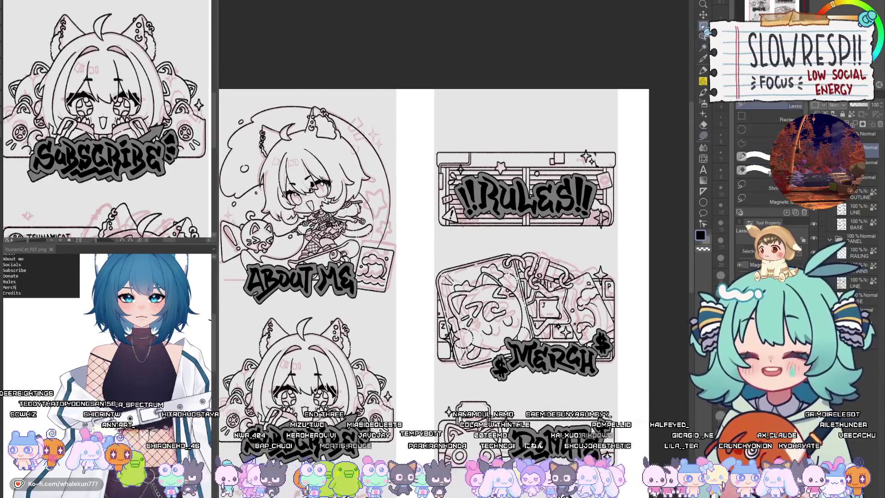
pyautogui.press('k')
pyautogui.moveTo(607, 223)
pyautogui.mouseDown()
pyautogui.moveTo(396, 159)
pyautogui.moveTo(383, 138)
pyautogui.mouseUp()
pyautogui.hotkey('ctrl', 'd')
# Step: Reposition the star at the Rules box's top-right and the sparkle beside About Me
pyautogui.press('m')
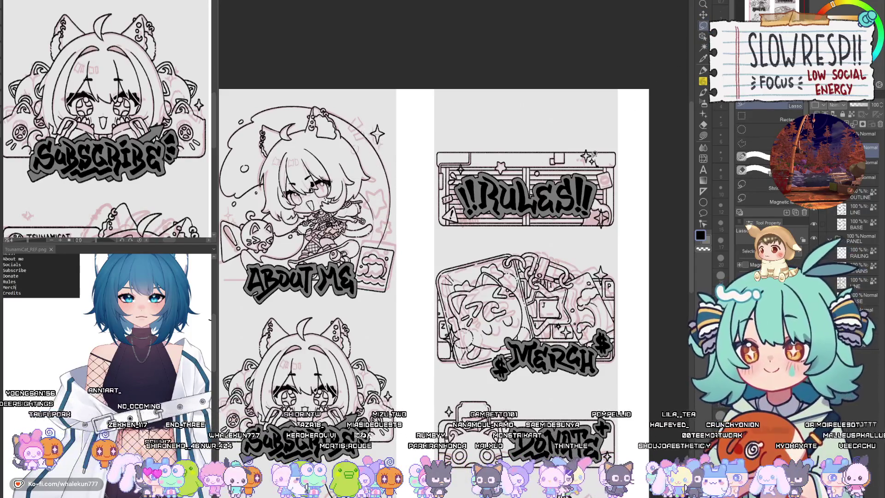
pyautogui.moveTo(593, 157)
pyautogui.mouseDown()
pyautogui.moveTo(452, 211)
pyautogui.moveTo(385, 147)
pyautogui.moveTo(474, 153)
pyautogui.mouseUp()
pyautogui.press('k')
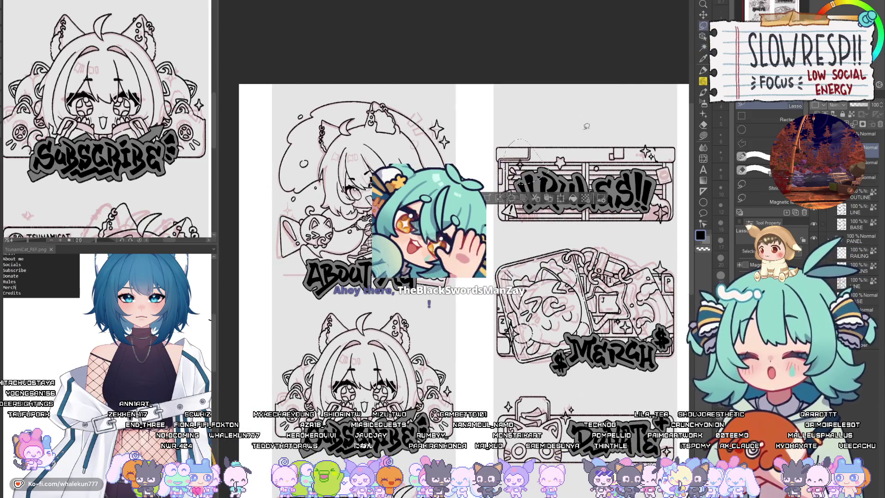
pyautogui.moveTo(295, 184); pyautogui.dragTo(300, 205)
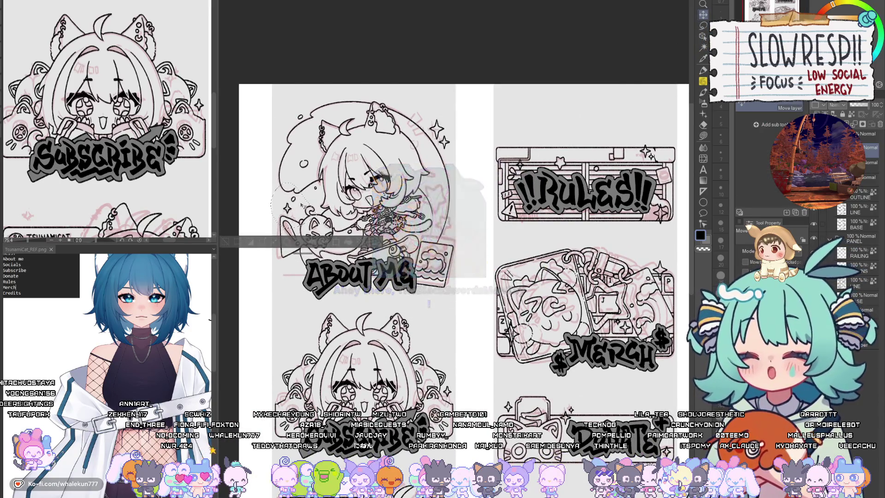
pyautogui.hotkey('ctrl', 'd')
pyautogui.click(703, 25)
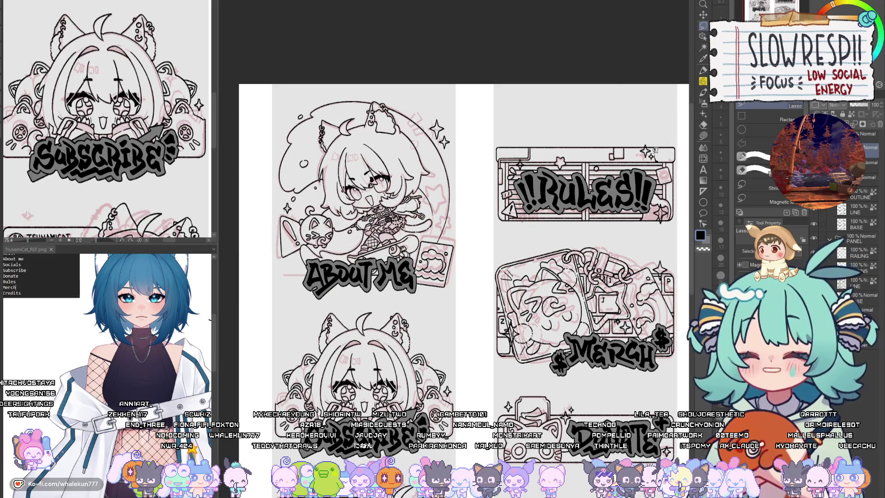
pyautogui.press('k')
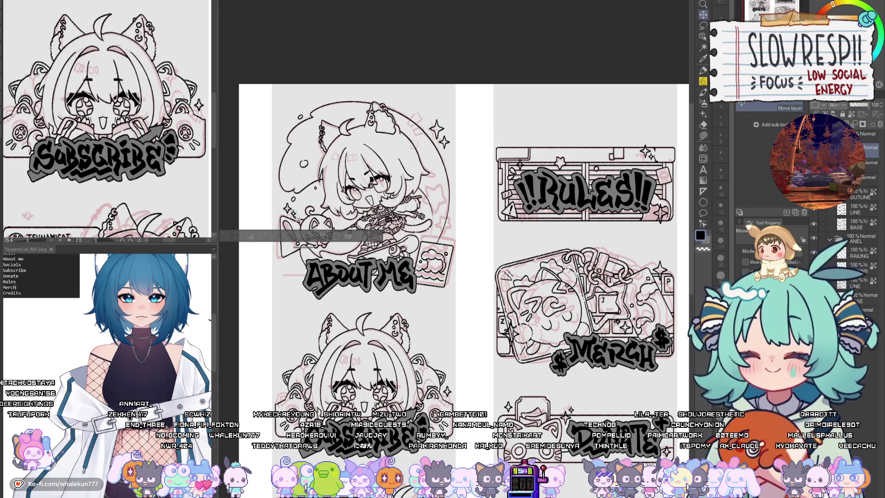
pyautogui.press('h')
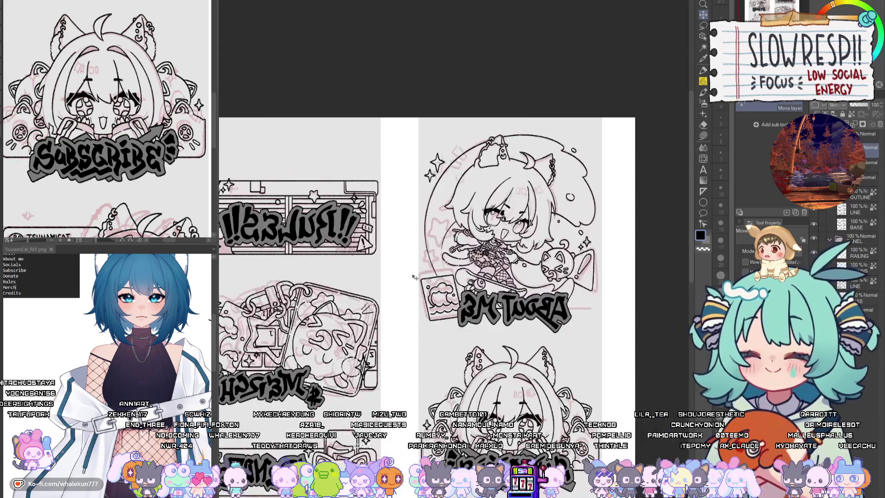
pyautogui.press('h')
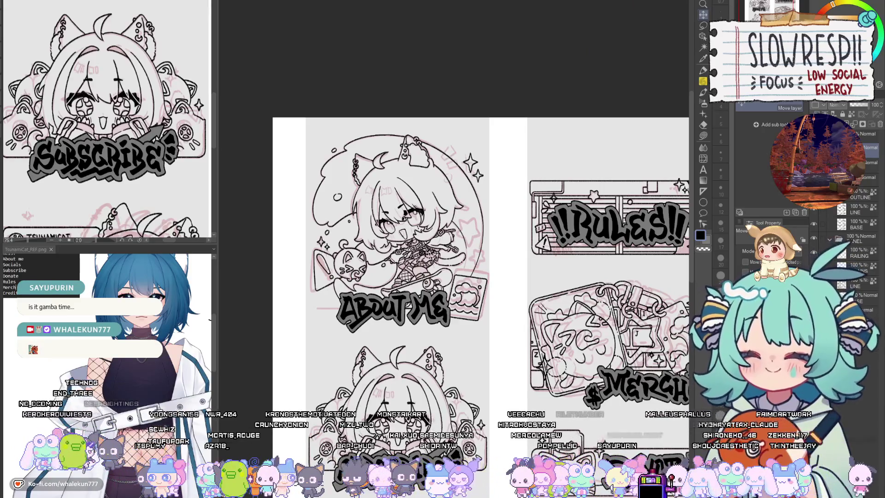
# Step: Nudge the selected sparkle slightly upward
pyautogui.press('m')
pyautogui.moveTo(491, 496); pyautogui.dragTo(490, 316)
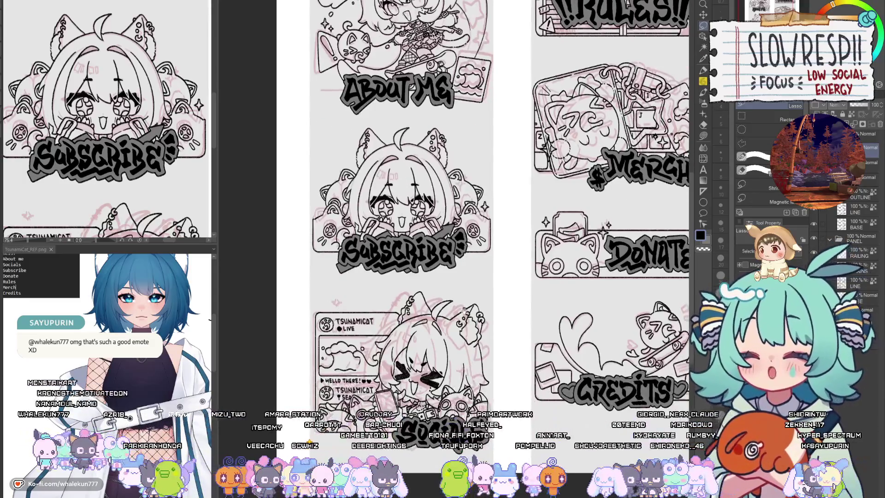
pyautogui.scroll(-2, 489, 328)
pyautogui.scroll(2, 640, 198)
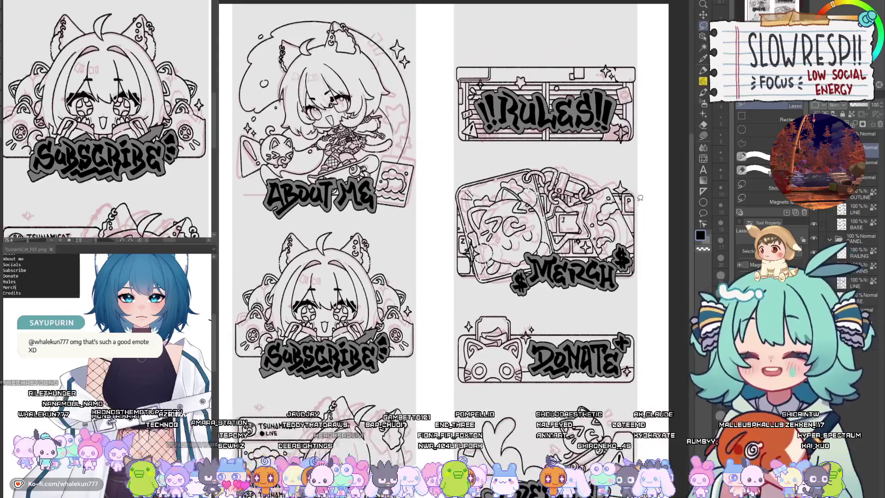
pyautogui.click(703, 14)
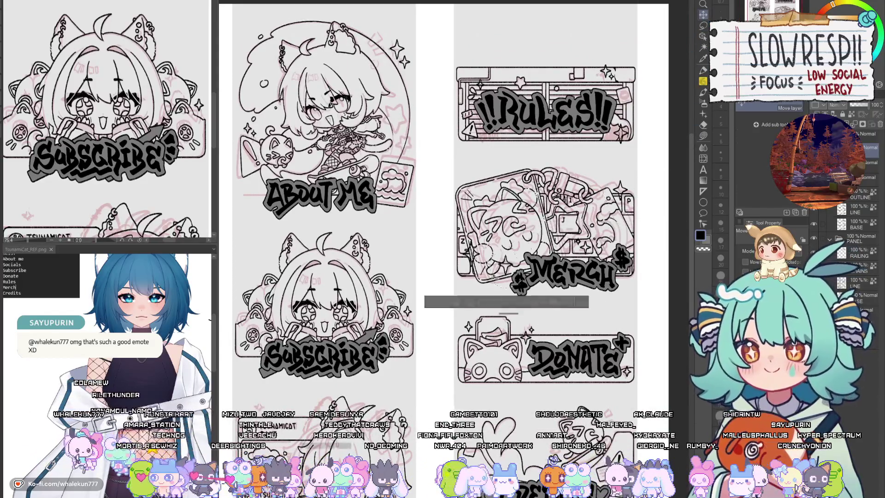
pyautogui.moveTo(257, 276); pyautogui.dragTo(259, 270)
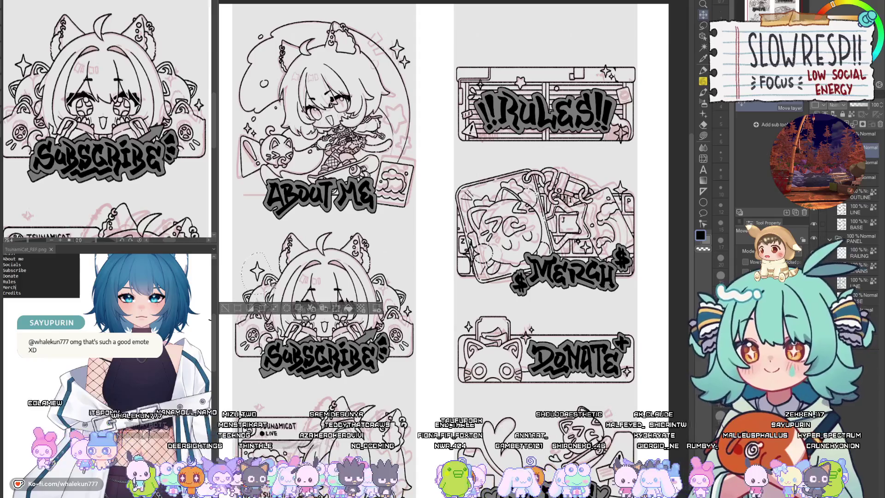
# Step: Move a sparkle from near the Donate panel next to the Subscribe artwork
pyautogui.moveTo(314, 258); pyautogui.dragTo(414, 242)
pyautogui.press('m')
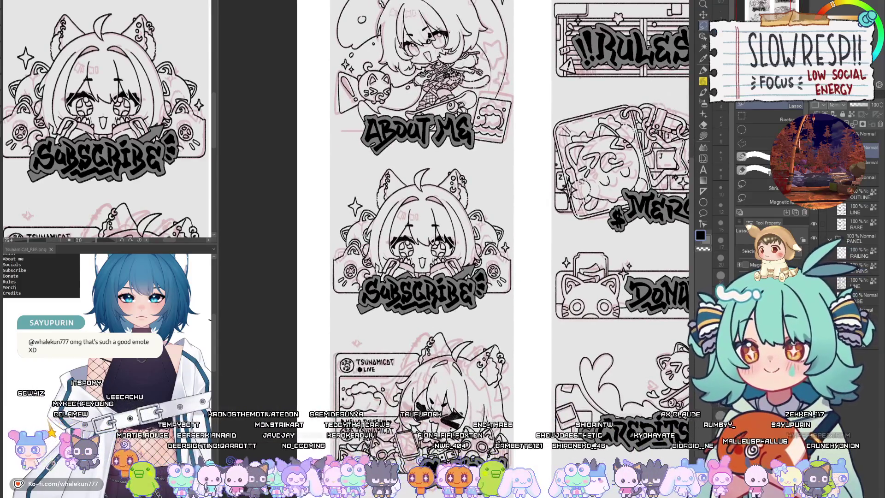
pyautogui.moveTo(611, 296)
pyautogui.mouseDown()
pyautogui.moveTo(569, 256)
pyautogui.moveTo(315, 266)
pyautogui.mouseUp()
pyautogui.press('k')
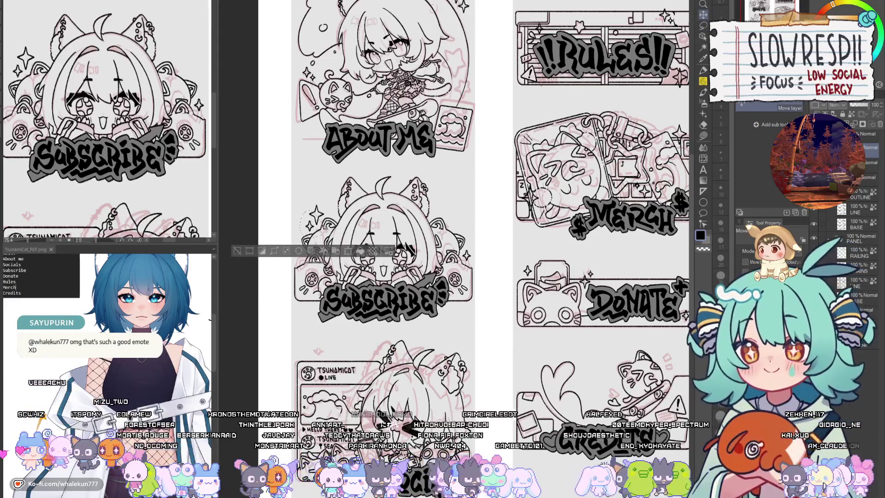
pyautogui.moveTo(657, 123)
pyautogui.mouseDown()
pyautogui.moveTo(652, 102)
pyautogui.moveTo(630, 107)
pyautogui.mouseUp()
pyautogui.press('m')
pyautogui.moveTo(488, 263); pyautogui.dragTo(499, 248)
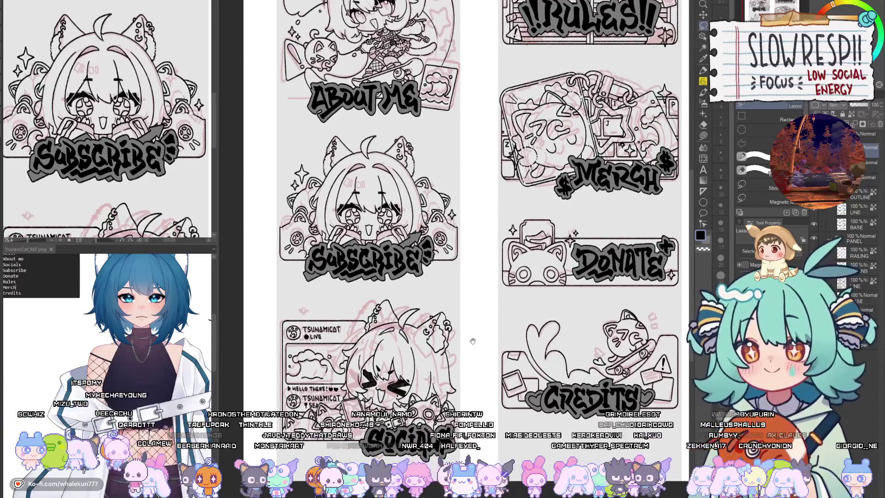
pyautogui.moveTo(472, 341); pyautogui.dragTo(512, 302)
pyautogui.moveTo(592, 295); pyautogui.dragTo(544, 283)
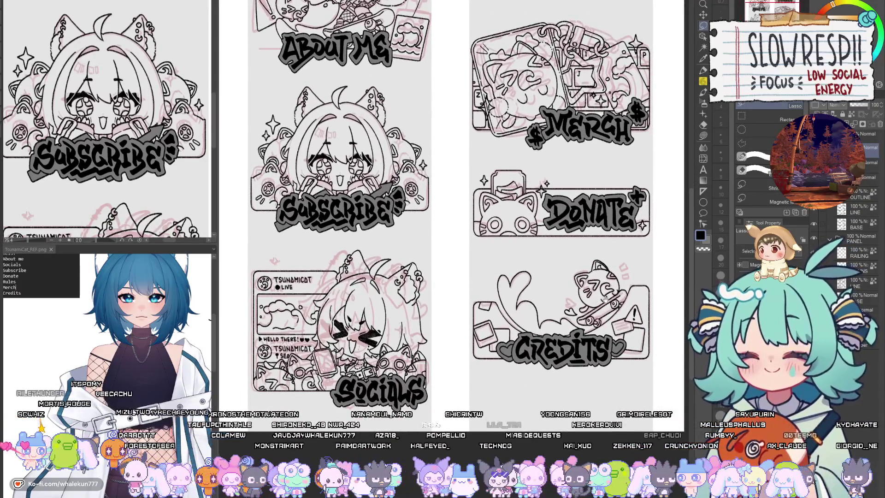
# Step: Move the Credits sparkle down and left, and reposition a sparkle near Donate
pyautogui.scroll(5, 604, 299)
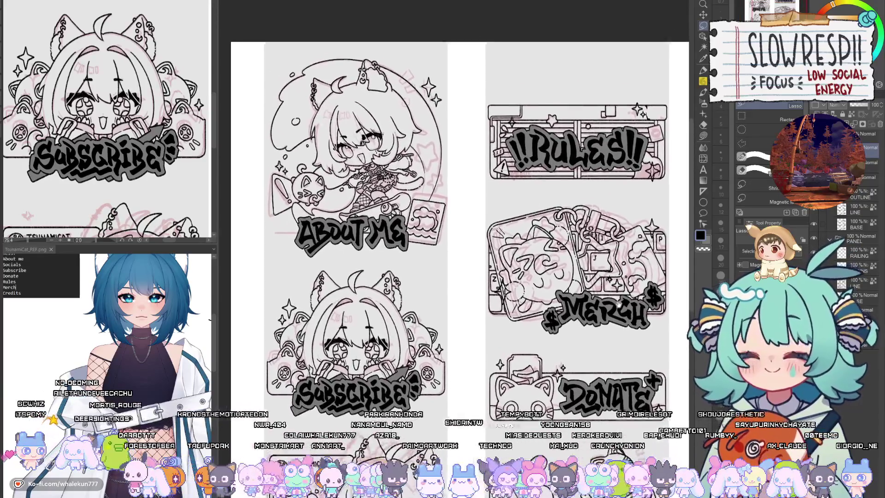
pyautogui.moveTo(618, 302)
pyautogui.mouseDown()
pyautogui.moveTo(613, 318)
pyautogui.moveTo(562, 328)
pyautogui.moveTo(569, 349)
pyautogui.mouseUp()
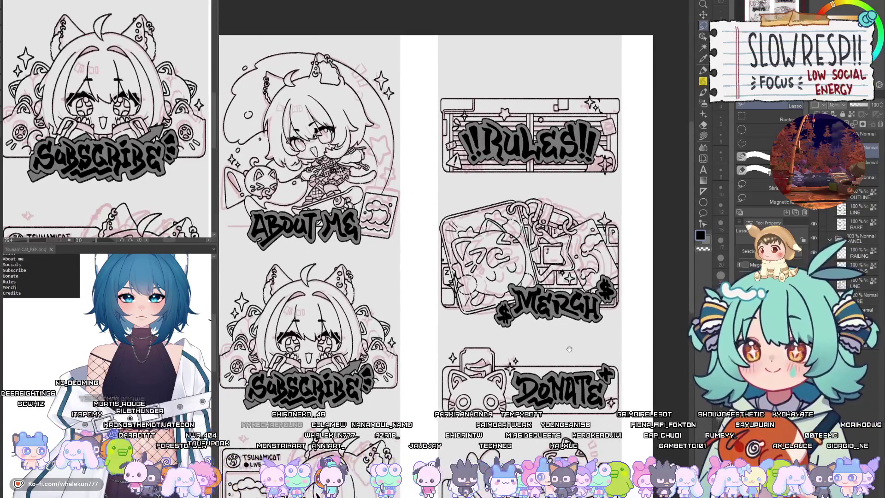
pyautogui.scroll(-5, 569, 349)
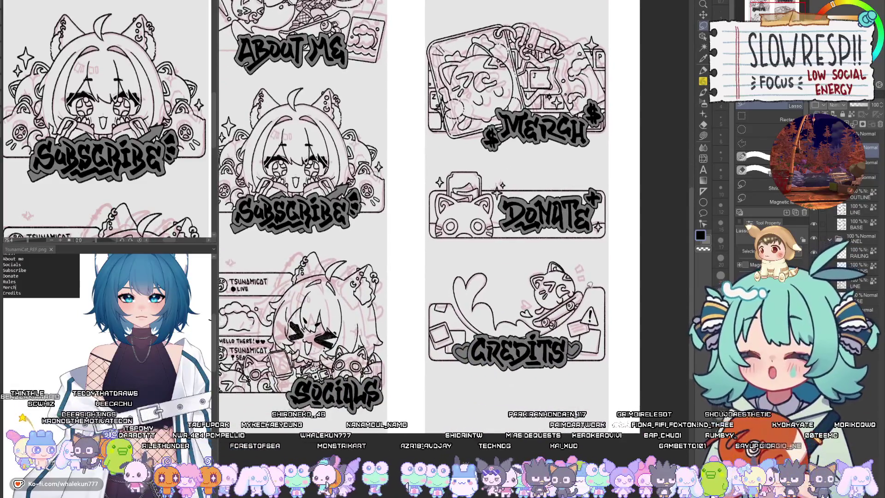
pyautogui.scroll(2, 589, 189)
pyautogui.moveTo(572, 104)
pyautogui.mouseDown()
pyautogui.moveTo(556, 257)
pyautogui.moveTo(584, 358)
pyautogui.moveTo(439, 370)
pyautogui.mouseUp()
pyautogui.press('k')
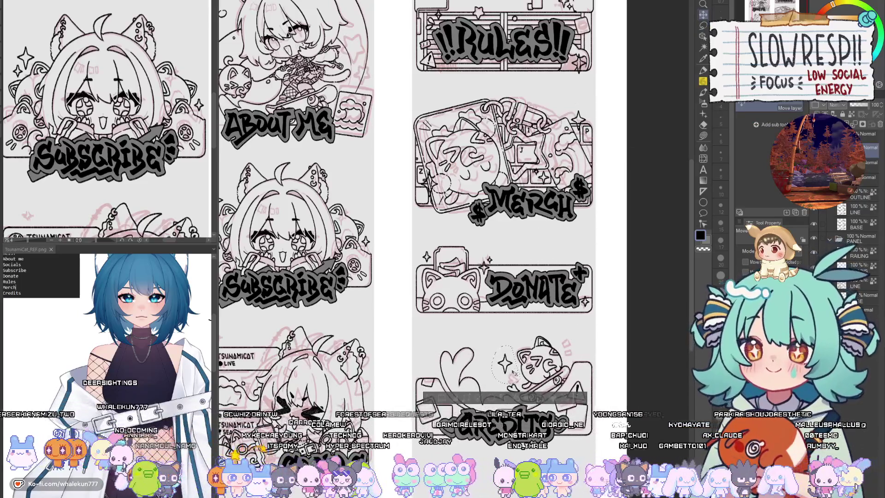
pyautogui.click(703, 26)
pyautogui.hotkey('ctrl', 'd')
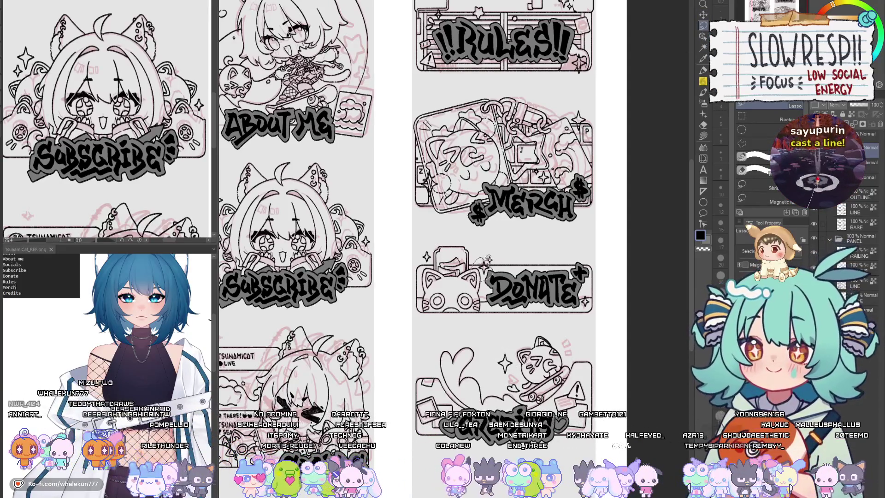
pyautogui.moveTo(490, 259)
pyautogui.mouseDown()
pyautogui.moveTo(513, 378)
pyautogui.moveTo(542, 359)
pyautogui.moveTo(534, 313)
pyautogui.mouseUp()
pyautogui.press('k')
pyautogui.hotkey('ctrl', 'd')
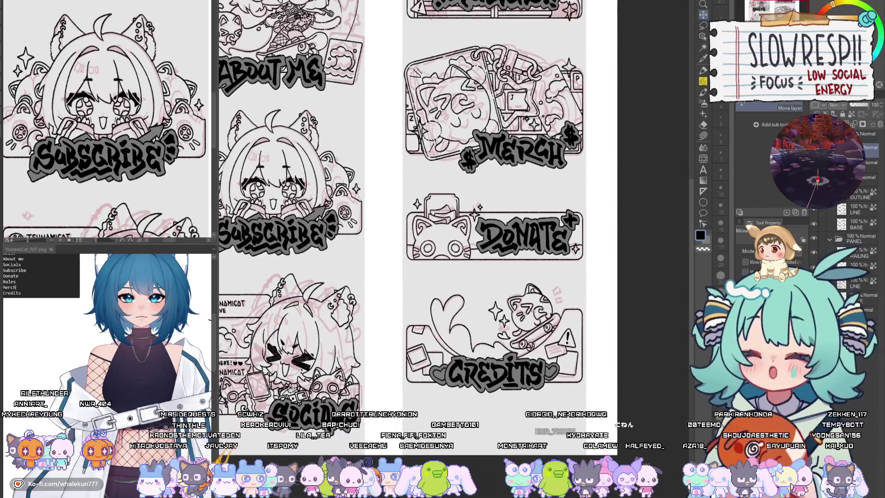
# Step: Lasso the sparkles beside the Credits panel and move them up beside the cat
pyautogui.press('m')
pyautogui.moveTo(481, 339)
pyautogui.mouseDown()
pyautogui.moveTo(479, 323)
pyautogui.moveTo(546, 298)
pyautogui.moveTo(435, 323)
pyautogui.moveTo(418, 318)
pyautogui.moveTo(550, 263)
pyautogui.moveTo(341, 323)
pyautogui.mouseUp()
pyautogui.press('k')
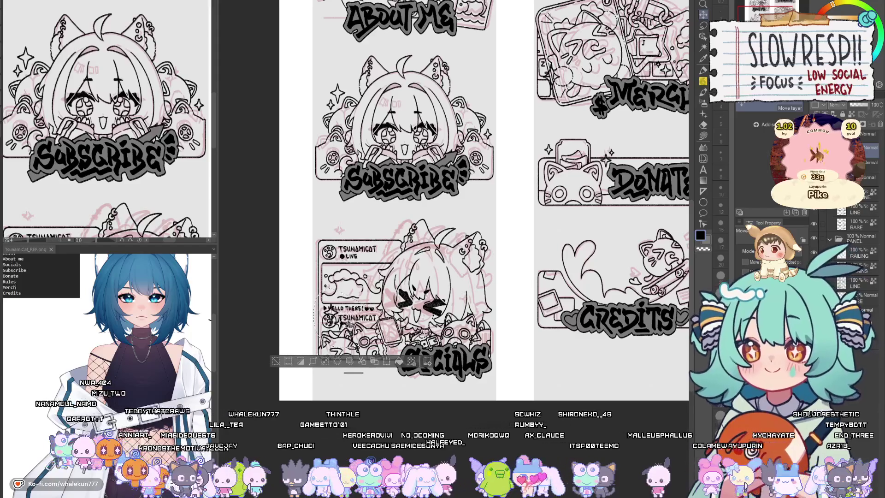
pyautogui.hotkey('ctrl', 'd')
pyautogui.moveTo(571, 271); pyautogui.dragTo(531, 278)
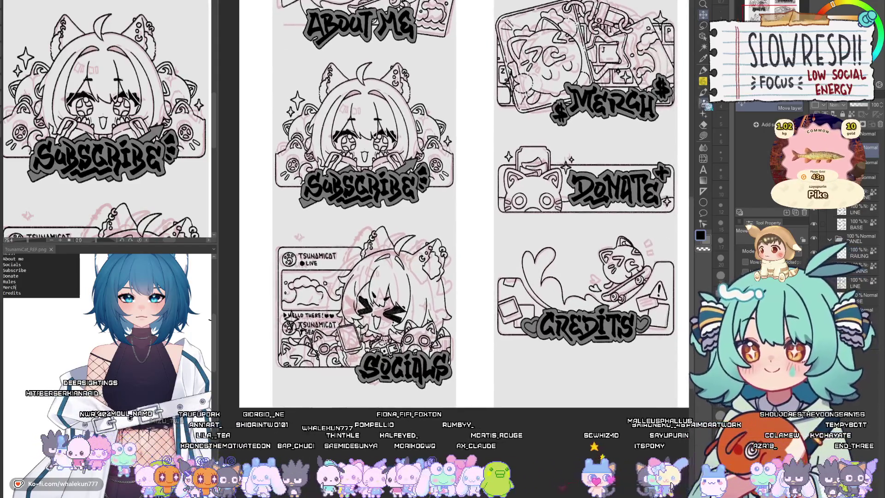
# Step: Redraw the Socials phone details: a rectangle on the screen and a curve along its lower edge
pyautogui.press('p')
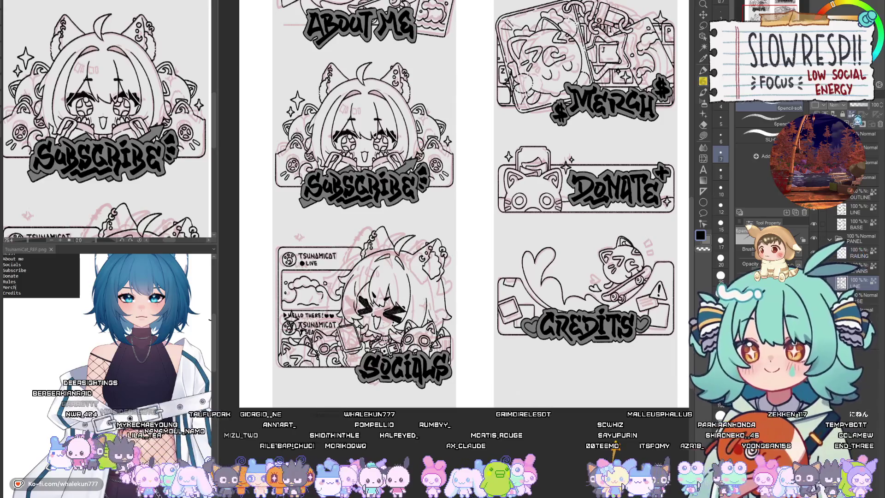
pyautogui.scroll(6, 489, 241)
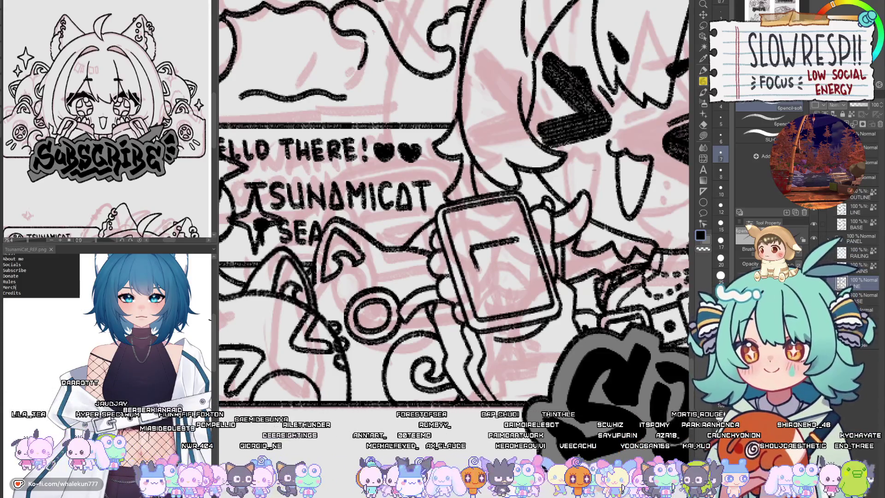
pyautogui.hotkey('ctrl', 'z')
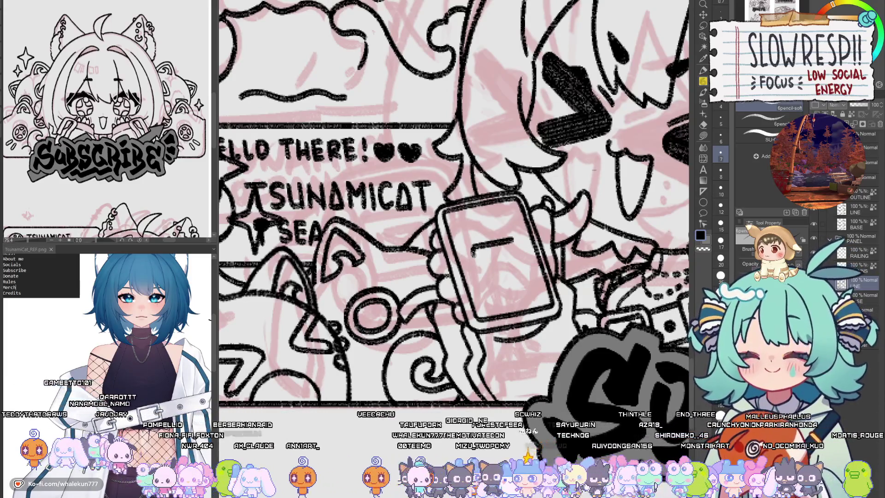
pyautogui.hotkey('ctrl', 'z')
pyautogui.hotkey('ctrl', 'z')
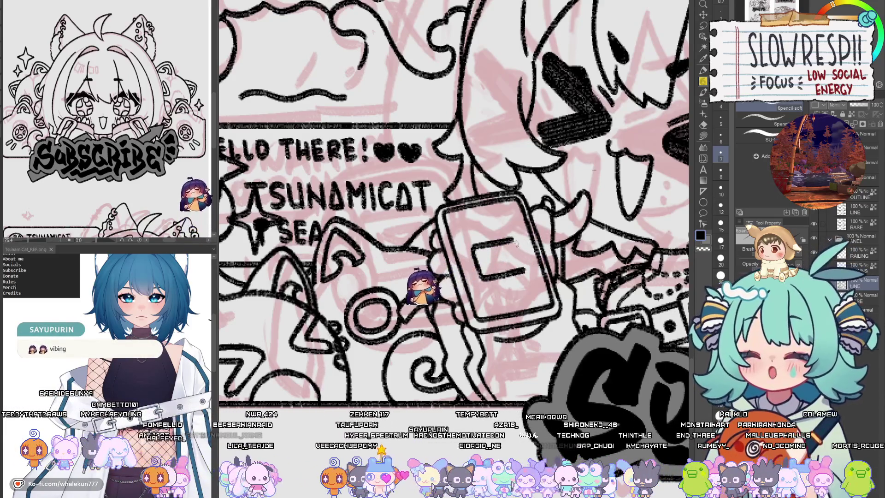
pyautogui.moveTo(514, 241)
pyautogui.mouseDown()
pyautogui.moveTo(524, 271)
pyautogui.moveTo(498, 263)
pyautogui.moveTo(517, 244)
pyautogui.moveTo(511, 234)
pyautogui.mouseUp()
pyautogui.hotkey('ctrl', 'z')
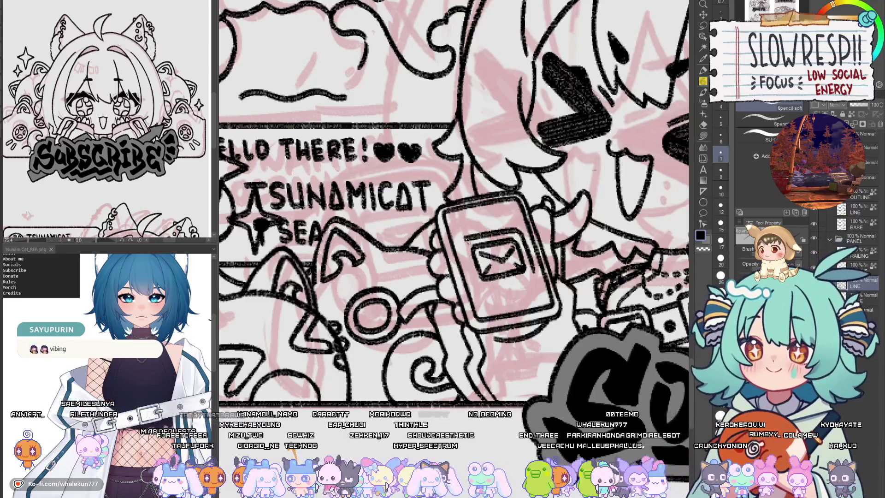
pyautogui.moveTo(479, 286)
pyautogui.mouseDown()
pyautogui.moveTo(494, 300)
pyautogui.moveTo(530, 279)
pyautogui.mouseUp()
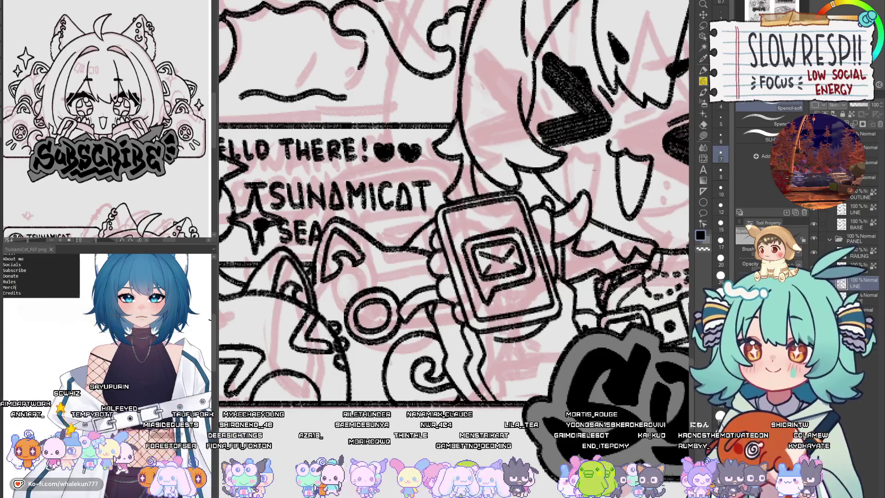
pyautogui.press('c')
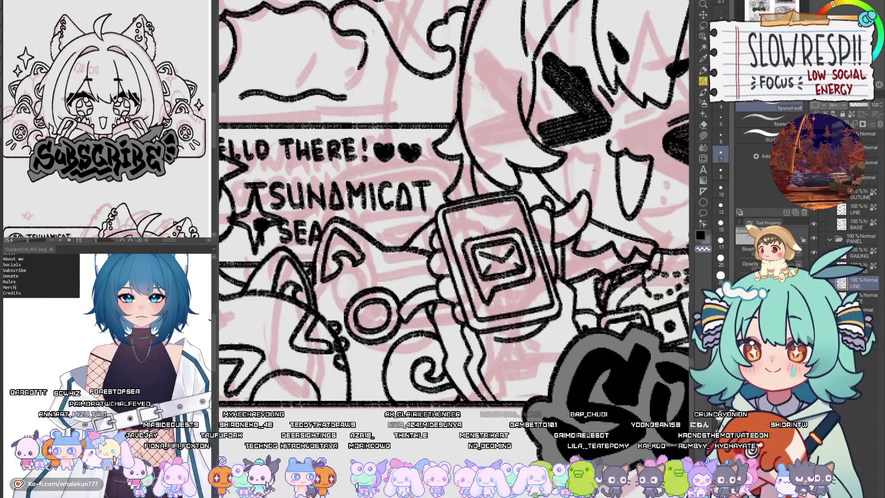
pyautogui.moveTo(502, 230); pyautogui.dragTo(503, 246)
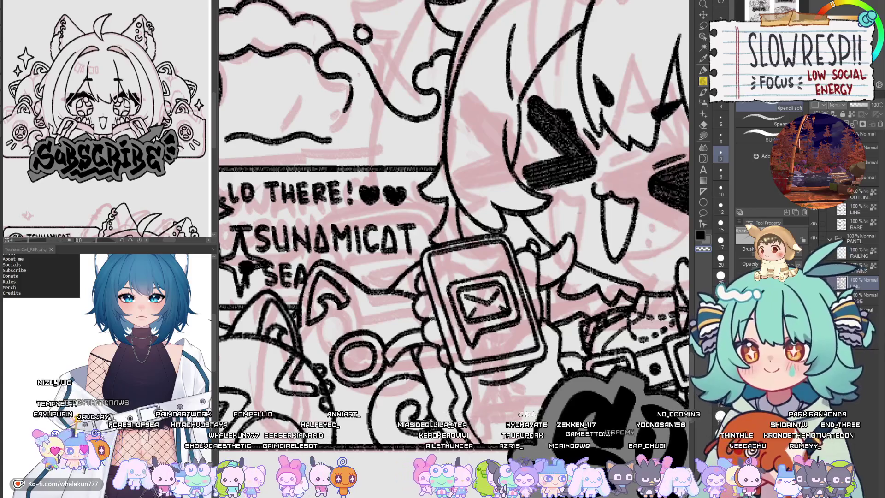
pyautogui.scroll(-5, 516, 350)
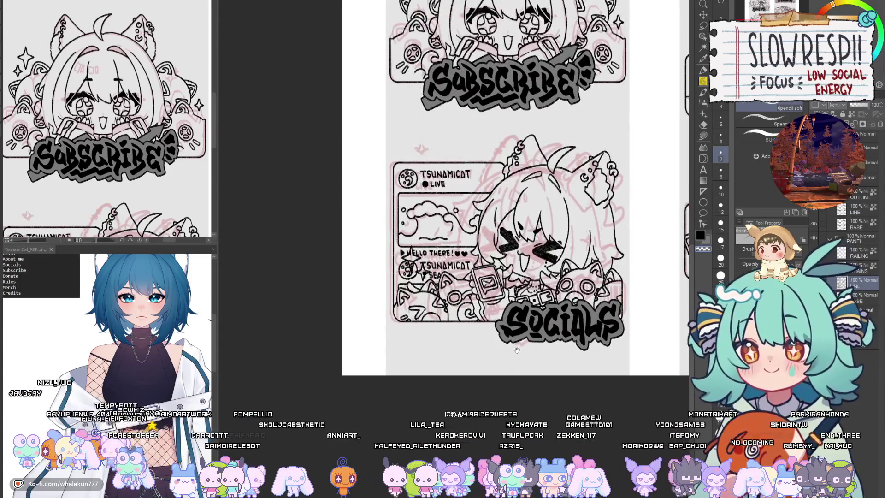
# Step: Draw a heart beside the Socials character's hair and a smaller heart near her ear
pyautogui.moveTo(527, 339); pyautogui.dragTo(454, 379)
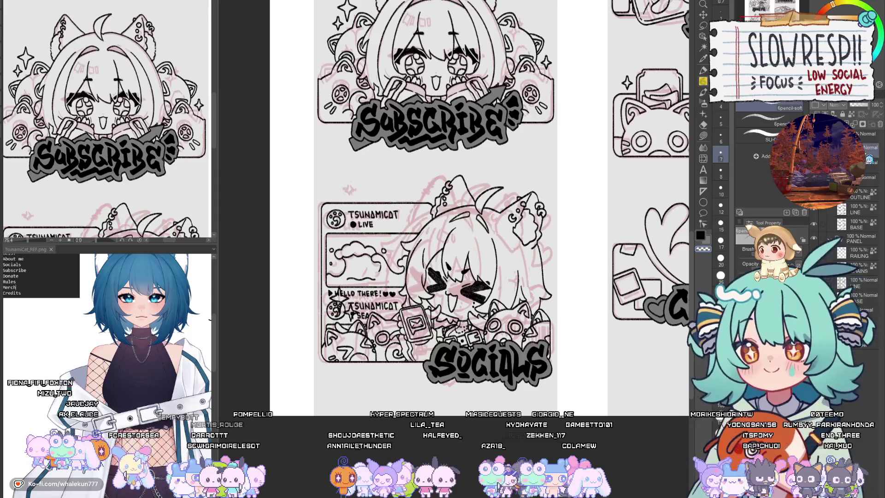
pyautogui.moveTo(461, 231); pyautogui.dragTo(439, 237)
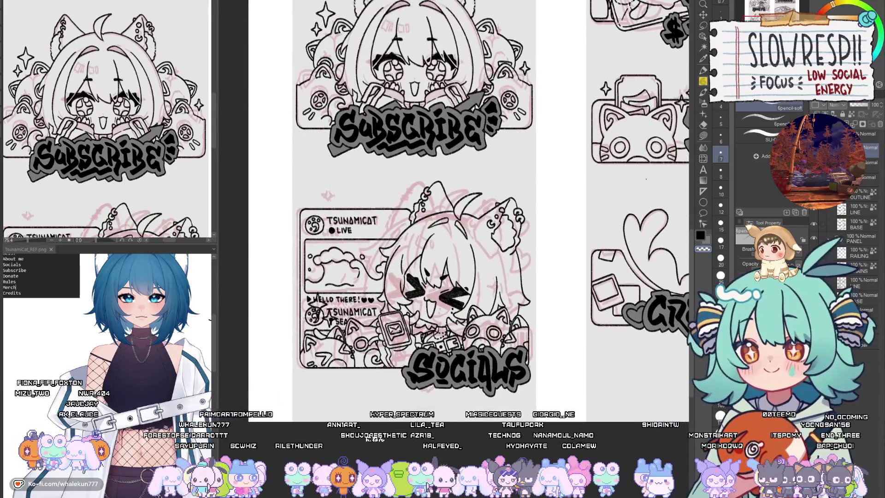
pyautogui.scroll(3, 518, 235)
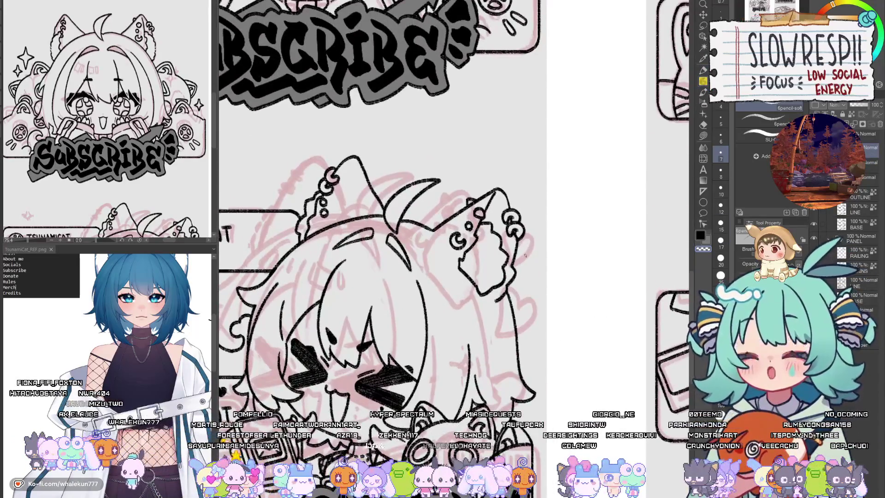
pyautogui.moveTo(527, 316)
pyautogui.mouseDown()
pyautogui.moveTo(509, 304)
pyautogui.moveTo(498, 334)
pyautogui.moveTo(537, 314)
pyautogui.mouseUp()
pyautogui.hotkey('ctrl', 'z')
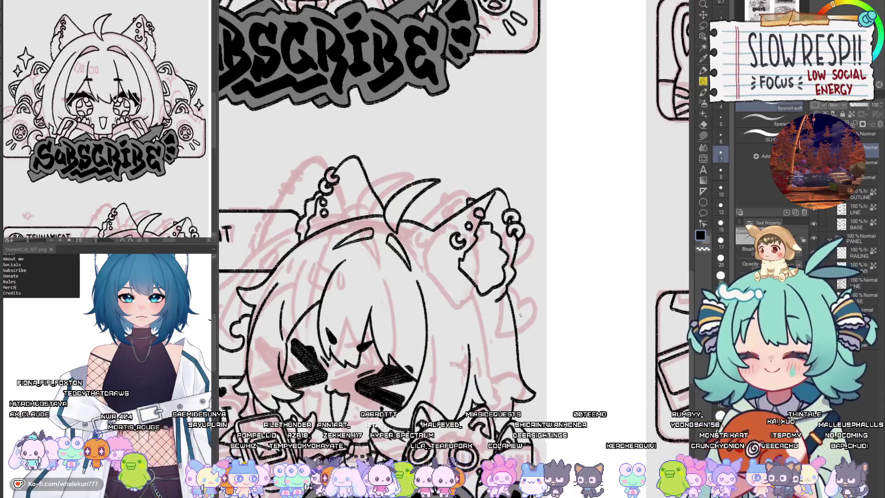
pyautogui.moveTo(502, 349)
pyautogui.mouseDown()
pyautogui.moveTo(488, 328)
pyautogui.moveTo(478, 364)
pyautogui.moveTo(526, 352)
pyautogui.moveTo(505, 343)
pyautogui.mouseUp()
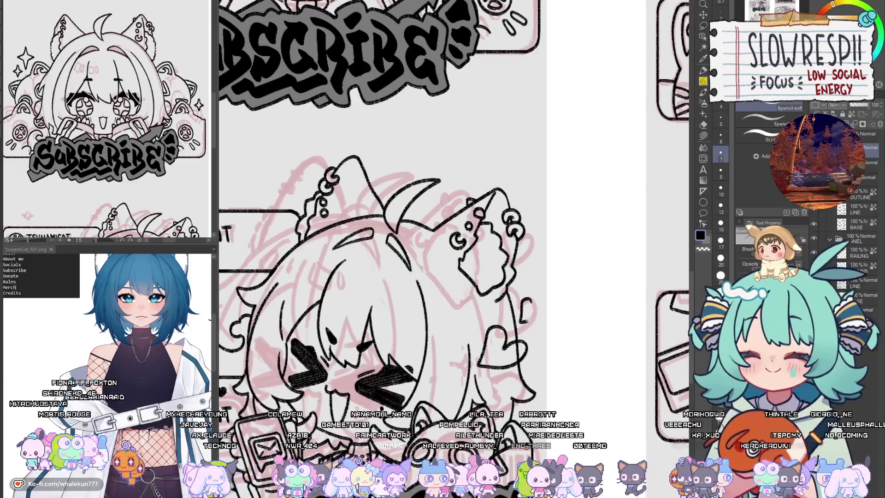
pyautogui.moveTo(525, 304)
pyautogui.mouseDown()
pyautogui.moveTo(511, 310)
pyautogui.moveTo(523, 325)
pyautogui.moveTo(533, 286)
pyautogui.moveTo(529, 307)
pyautogui.mouseUp()
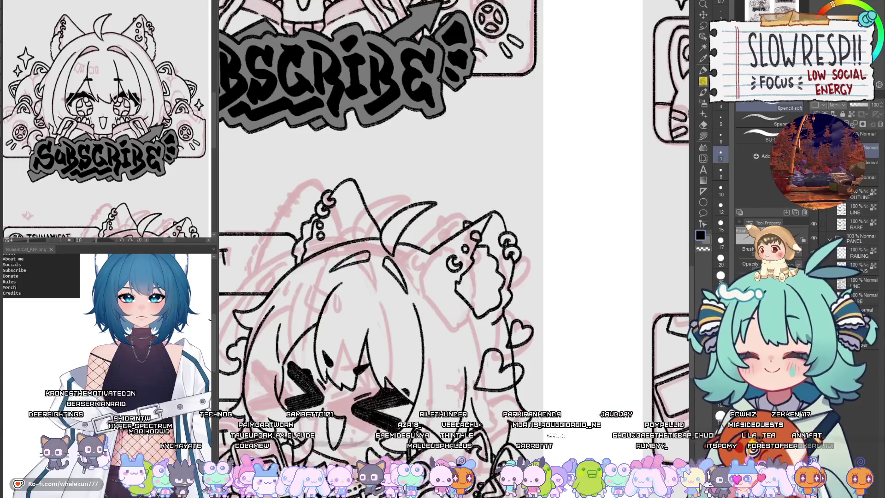
pyautogui.scroll(-5, 604, 180)
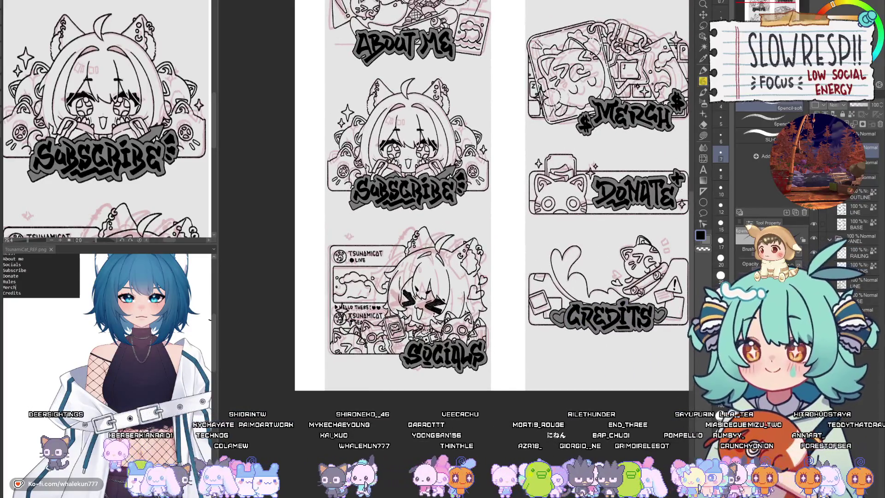
# Step: Ink a sparkle mark beside the Credits cat's head and the small rectangle's top edge
pyautogui.moveTo(606, 231); pyautogui.dragTo(551, 299)
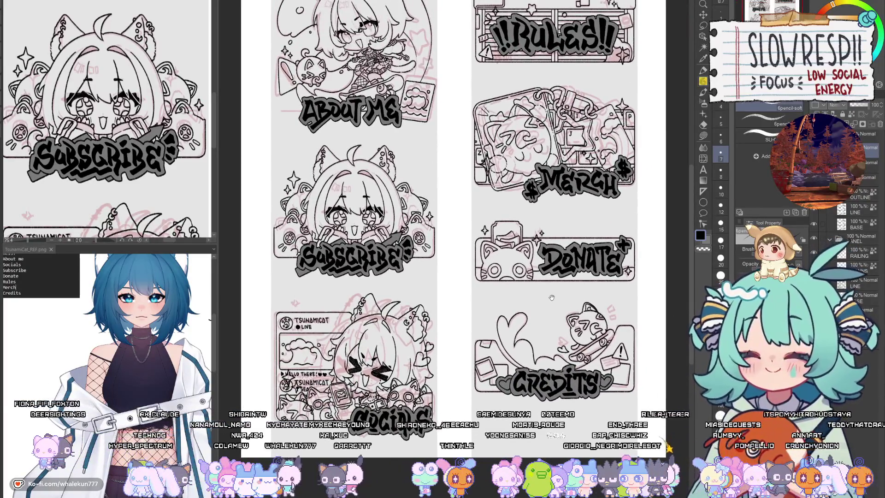
pyautogui.scroll(4, 514, 219)
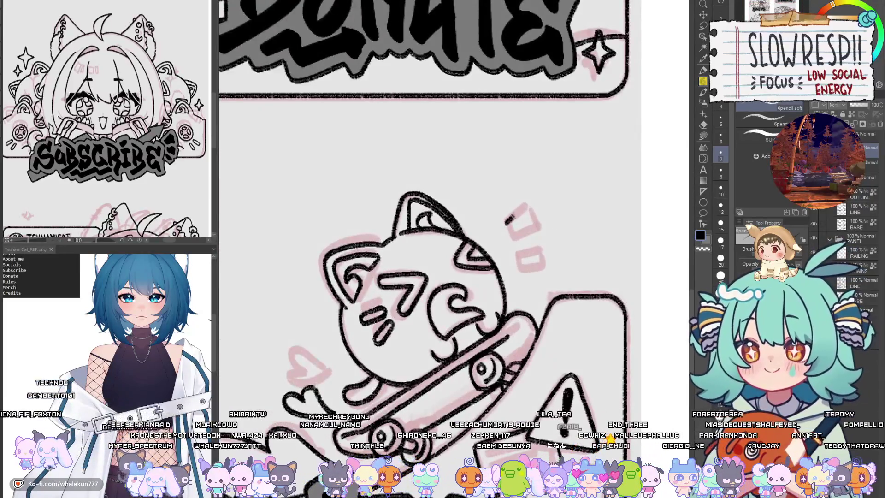
pyautogui.moveTo(506, 221)
pyautogui.mouseDown()
pyautogui.moveTo(532, 202)
pyautogui.moveTo(519, 236)
pyautogui.moveTo(509, 233)
pyautogui.moveTo(545, 224)
pyautogui.mouseUp()
pyautogui.moveTo(521, 253)
pyautogui.mouseDown()
pyautogui.moveTo(538, 251)
pyautogui.moveTo(535, 273)
pyautogui.moveTo(540, 247)
pyautogui.mouseUp()
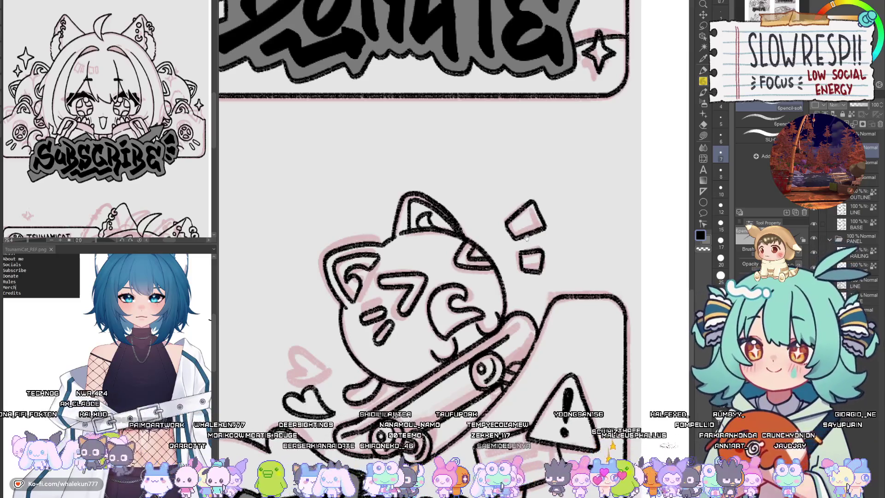
pyautogui.scroll(-5, 526, 237)
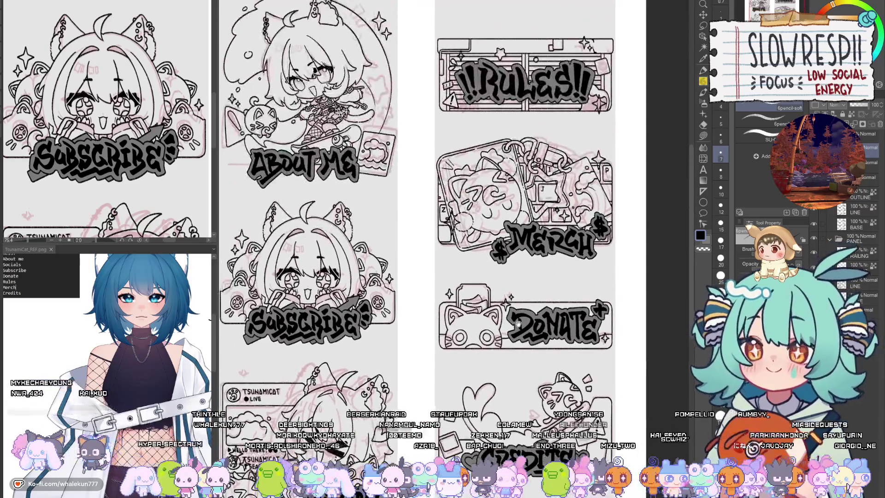
pyautogui.moveTo(384, 234); pyautogui.dragTo(522, 190)
pyautogui.moveTo(518, 332); pyautogui.dragTo(553, 216)
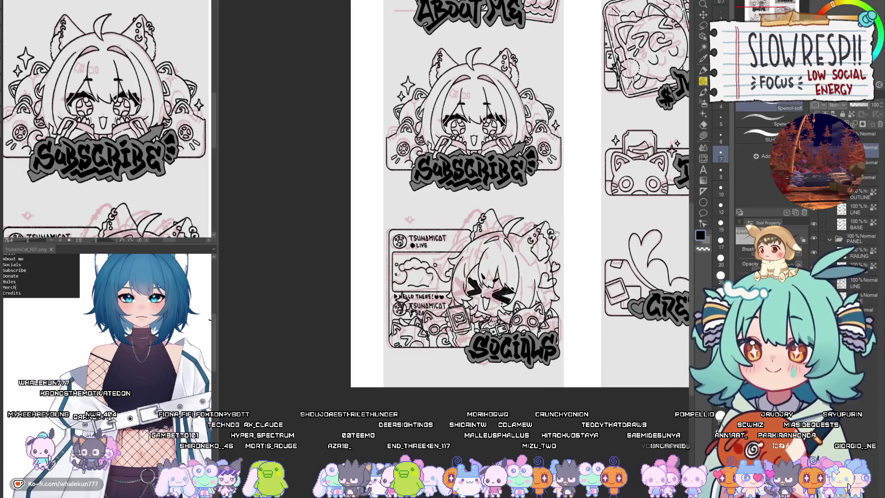
pyautogui.scroll(-2, 501, 256)
pyautogui.scroll(6, 507, 230)
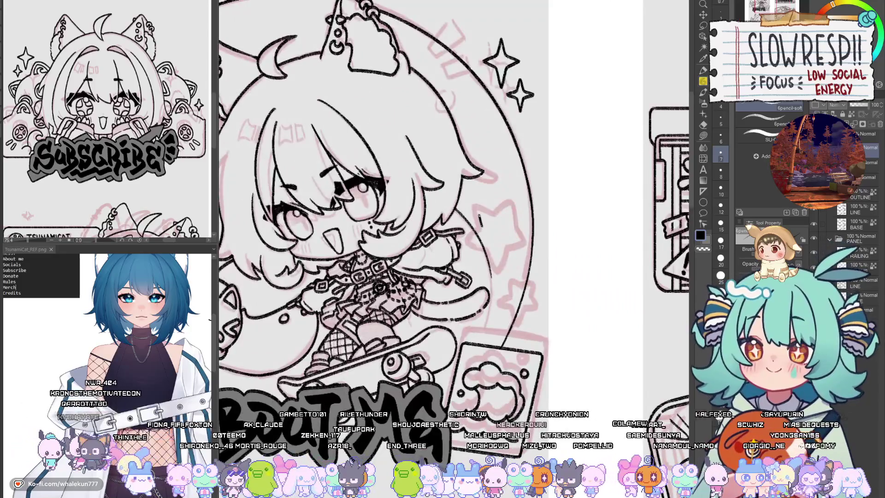
# Step: Redraw the star outline beside the About Me character and ink the small star's right side
pyautogui.moveTo(479, 215)
pyautogui.mouseDown()
pyautogui.moveTo(498, 213)
pyautogui.moveTo(483, 248)
pyautogui.moveTo(512, 246)
pyautogui.moveTo(530, 231)
pyautogui.moveTo(505, 205)
pyautogui.moveTo(521, 212)
pyautogui.moveTo(482, 249)
pyautogui.mouseUp()
pyautogui.hotkey('ctrl', 'z')
pyautogui.hotkey('ctrl', 'z')
pyautogui.hotkey('ctrl', 'z')
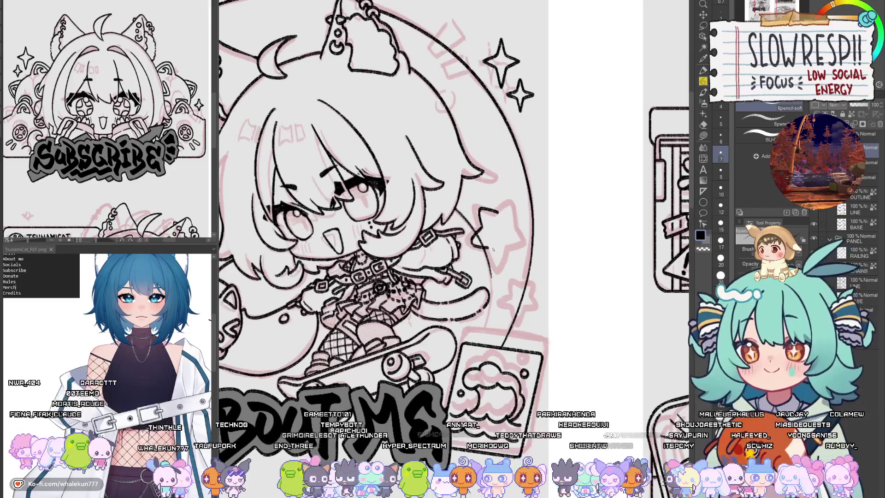
pyautogui.moveTo(489, 250)
pyautogui.mouseDown()
pyautogui.moveTo(500, 260)
pyautogui.moveTo(525, 226)
pyautogui.moveTo(517, 221)
pyautogui.mouseUp()
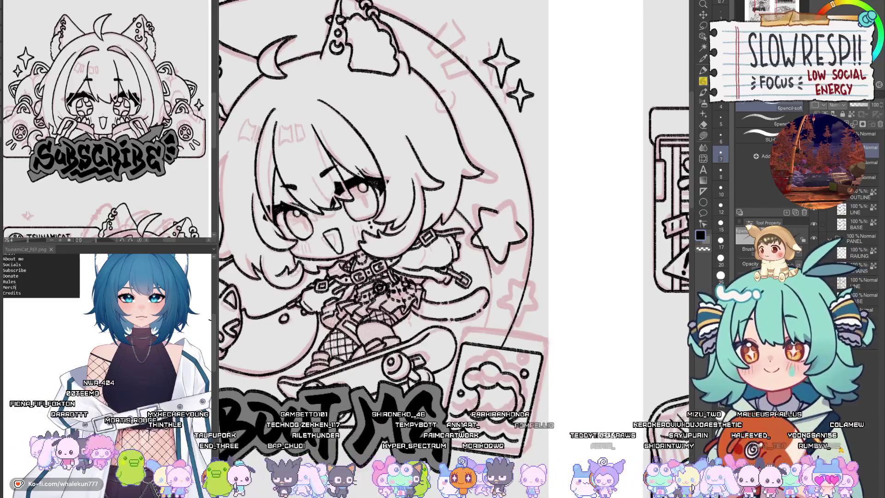
pyautogui.scroll(-2, 521, 221)
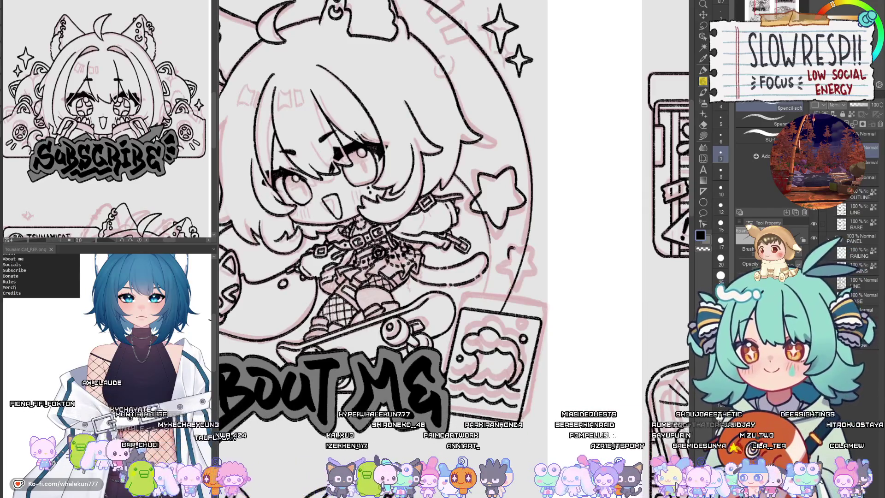
pyautogui.moveTo(515, 283)
pyautogui.mouseDown()
pyautogui.moveTo(535, 271)
pyautogui.moveTo(526, 256)
pyautogui.mouseUp()
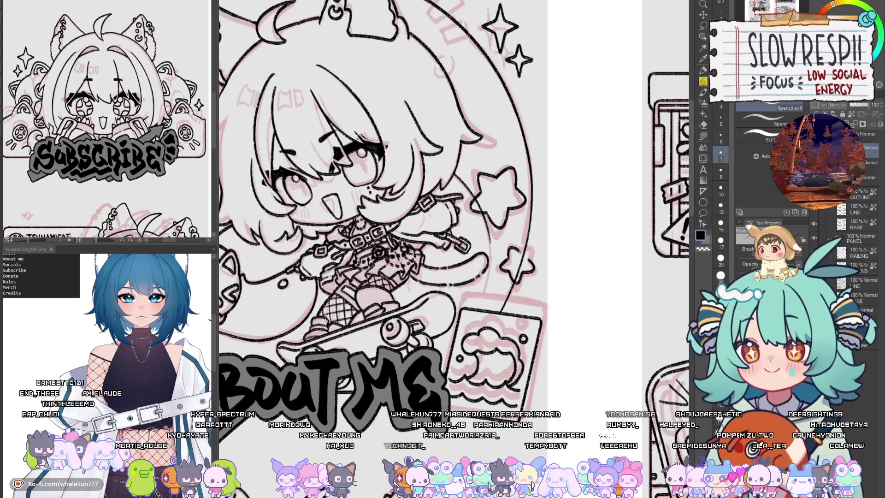
# Step: Ink a small sparkle shape above the About Me character's ear
pyautogui.scroll(-3, 528, 258)
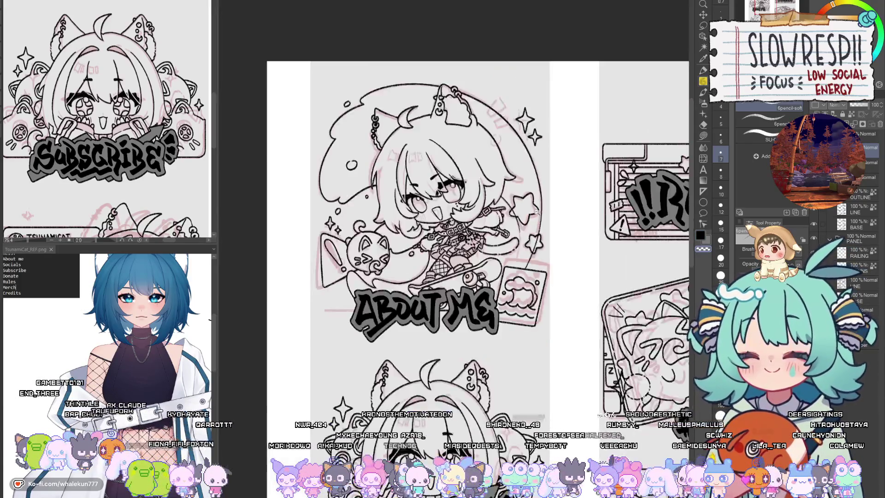
pyautogui.moveTo(530, 225); pyautogui.dragTo(530, 232)
pyautogui.scroll(2, 530, 232)
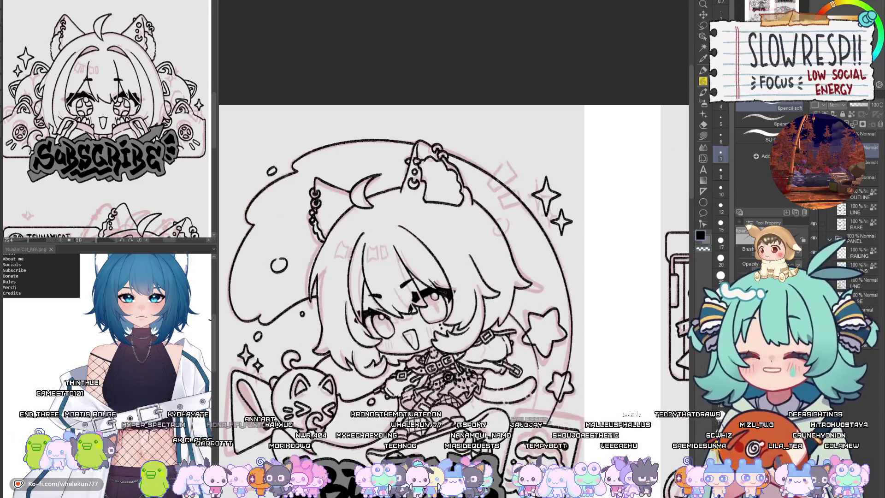
pyautogui.moveTo(487, 186)
pyautogui.mouseDown()
pyautogui.moveTo(508, 162)
pyautogui.moveTo(507, 185)
pyautogui.moveTo(517, 174)
pyautogui.mouseUp()
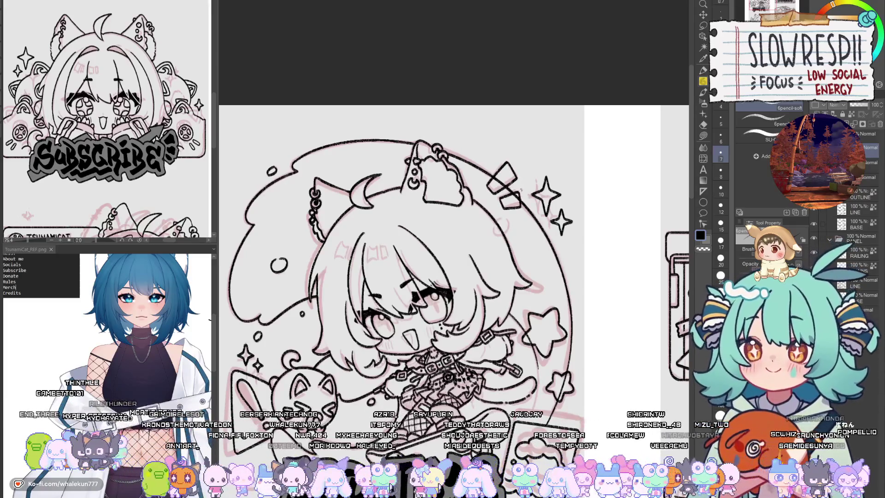
pyautogui.moveTo(523, 271); pyautogui.dragTo(549, 174)
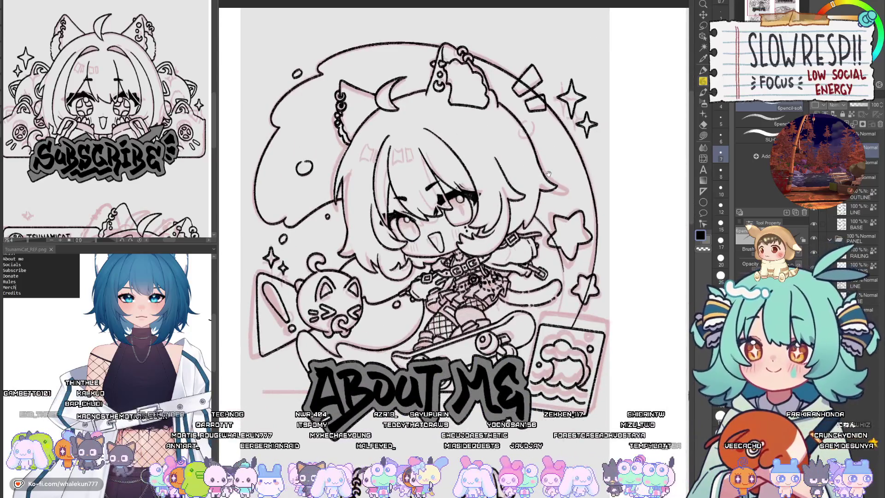
pyautogui.scroll(-5, 558, 258)
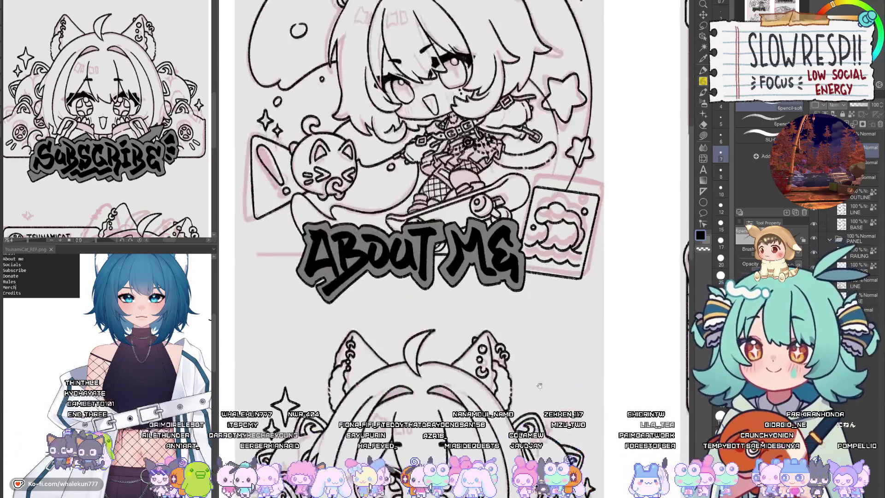
pyautogui.click(564, 306)
pyautogui.moveTo(682, 369)
pyautogui.mouseDown()
pyautogui.moveTo(626, 266)
pyautogui.moveTo(551, 233)
pyautogui.moveTo(537, 242)
pyautogui.moveTo(558, 302)
pyautogui.mouseUp()
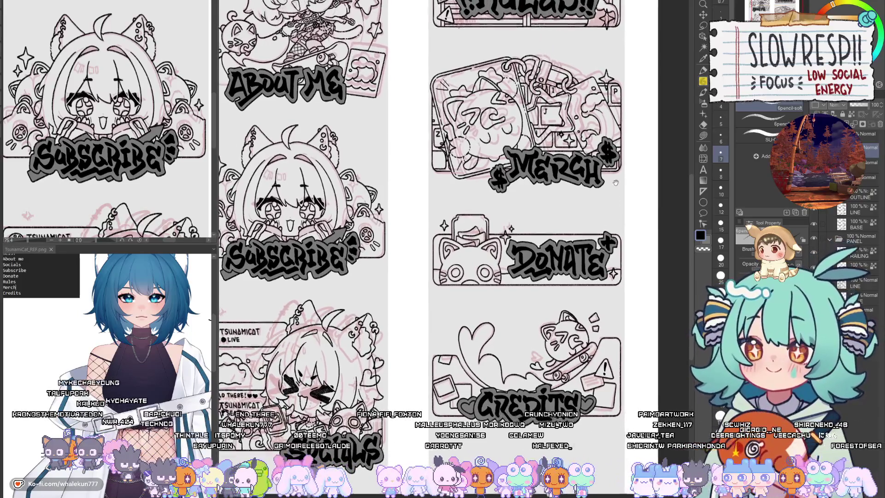
# Step: Lasso the star decoration near the RULES panel and move it down onto the MERCH panel
pyautogui.scroll(3, 613, 189)
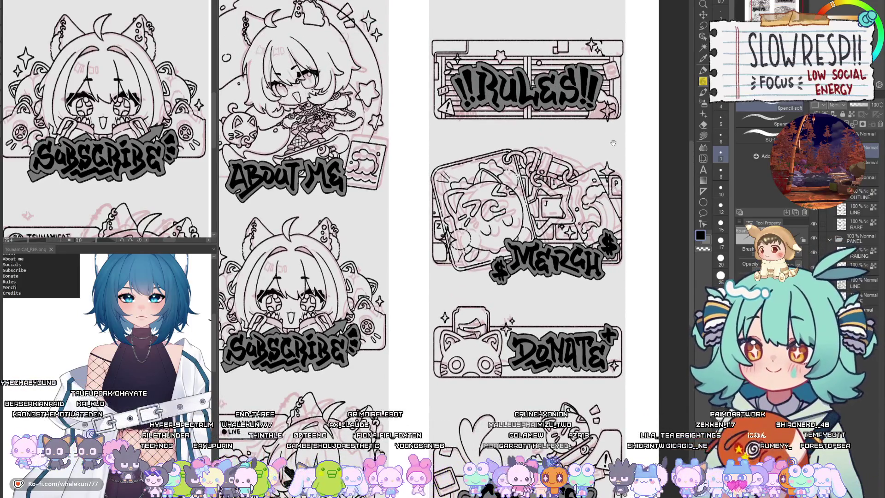
pyautogui.moveTo(613, 143); pyautogui.dragTo(608, 176)
pyautogui.click(703, 26)
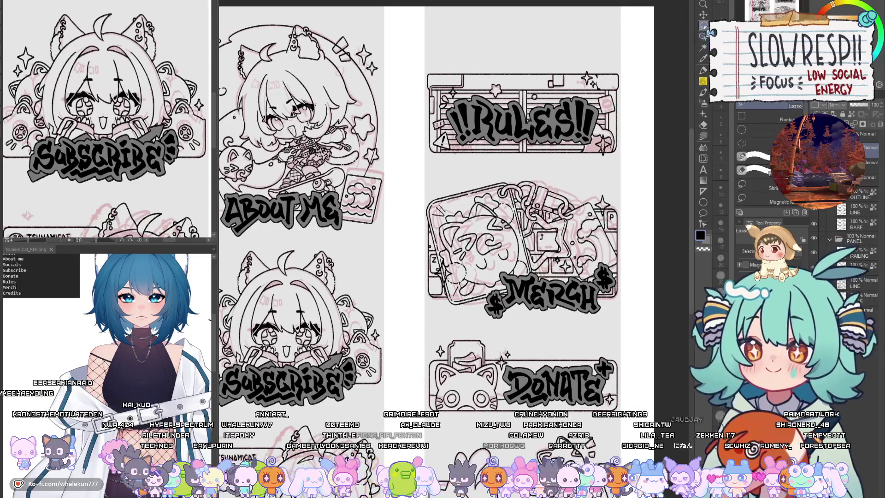
pyautogui.keyDown('ctrl'); pyautogui.click(587, 190); pyautogui.keyUp('ctrl')
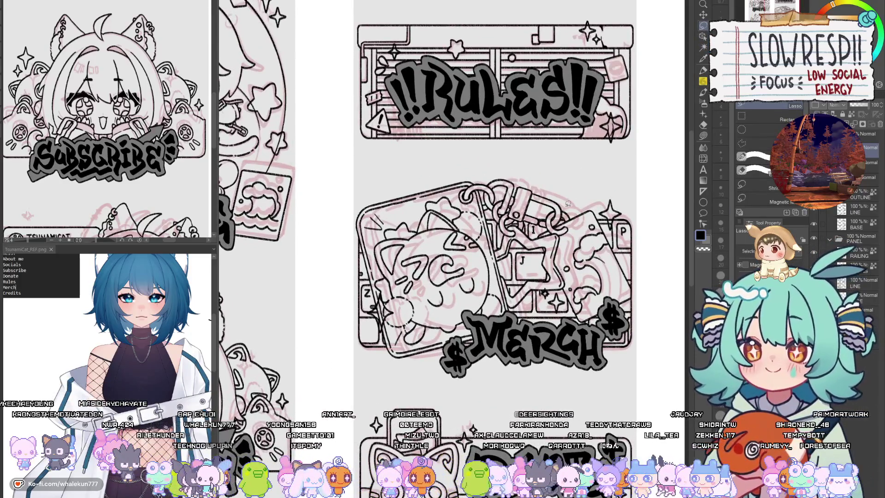
pyautogui.moveTo(567, 216); pyautogui.dragTo(560, 280)
pyautogui.moveTo(394, 104)
pyautogui.mouseDown()
pyautogui.moveTo(371, 134)
pyautogui.moveTo(403, 161)
pyautogui.mouseUp()
pyautogui.press('k')
pyautogui.moveTo(397, 120)
pyautogui.mouseDown()
pyautogui.moveTo(547, 226)
pyautogui.moveTo(558, 261)
pyautogui.moveTo(573, 259)
pyautogui.moveTo(584, 217)
pyautogui.mouseUp()
pyautogui.hotkey('ctrl', 'd')
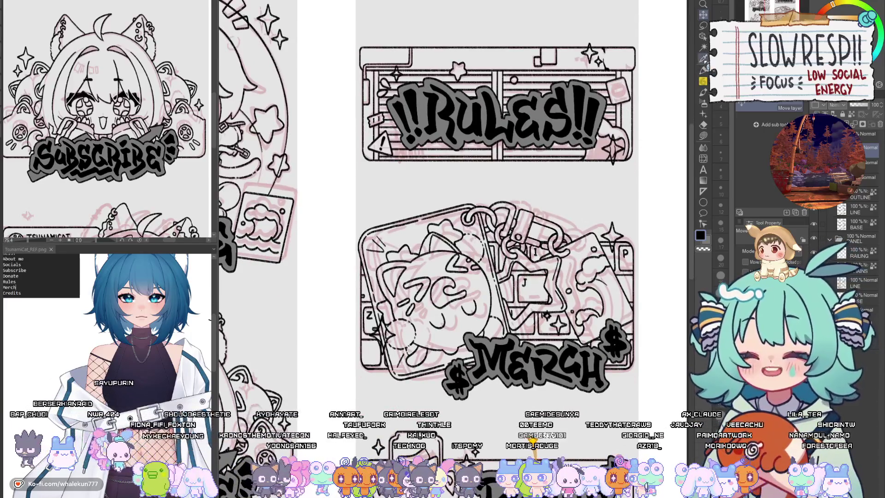
# Step: Lasso the star beside the MERCH panel, shift it into place, then deselect
pyautogui.click(703, 26)
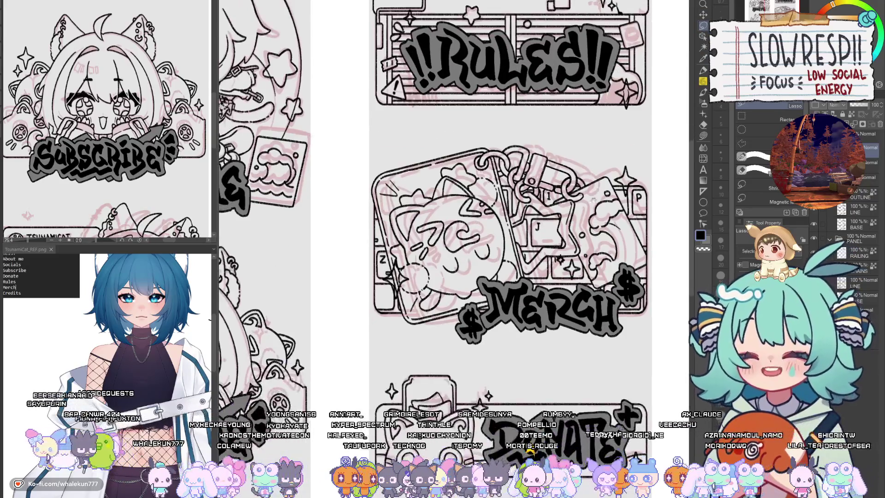
pyautogui.scroll(-2, 579, 249)
pyautogui.moveTo(576, 253)
pyautogui.mouseDown()
pyautogui.moveTo(555, 247)
pyautogui.moveTo(570, 265)
pyautogui.moveTo(576, 172)
pyautogui.mouseUp()
pyautogui.press('k')
pyautogui.hotkey('ctrl', 'd')
pyautogui.scroll(-5, 586, 240)
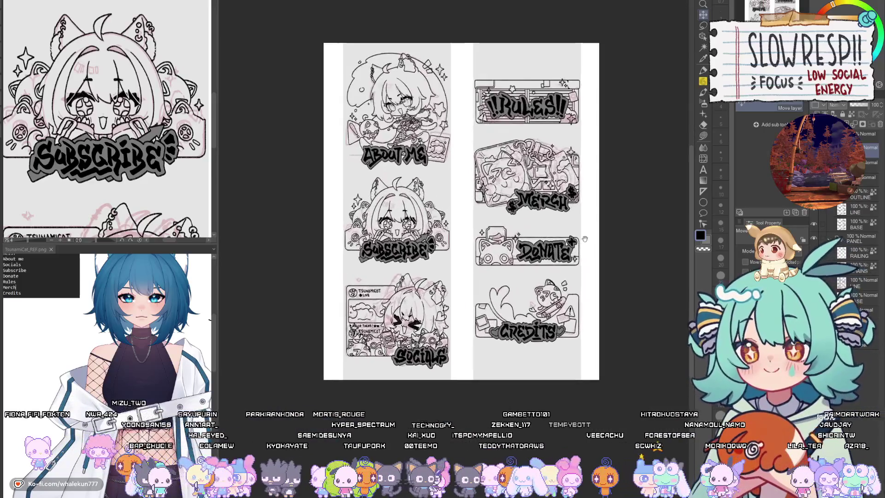
# Step: Hide the panel line-art layer and lasso around the large sparkle beside ABOUT ME
pyautogui.moveTo(589, 325); pyautogui.dragTo(582, 347)
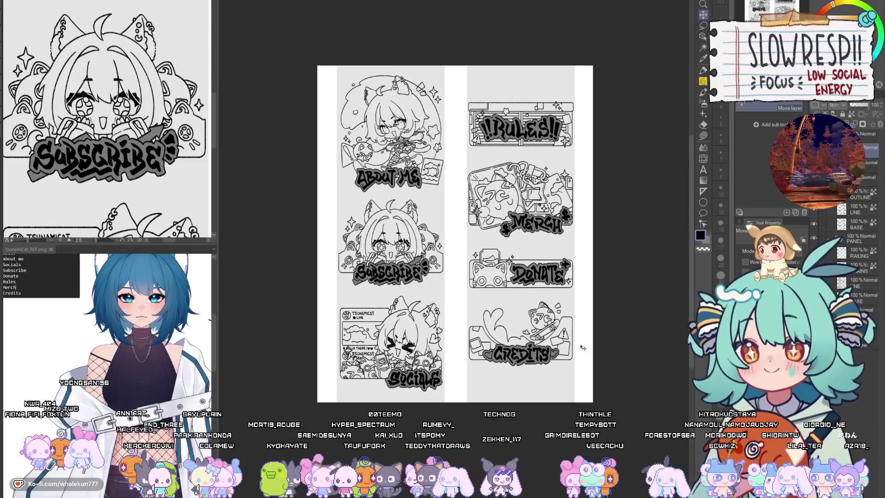
pyautogui.click(813, 238)
pyautogui.click(703, 135)
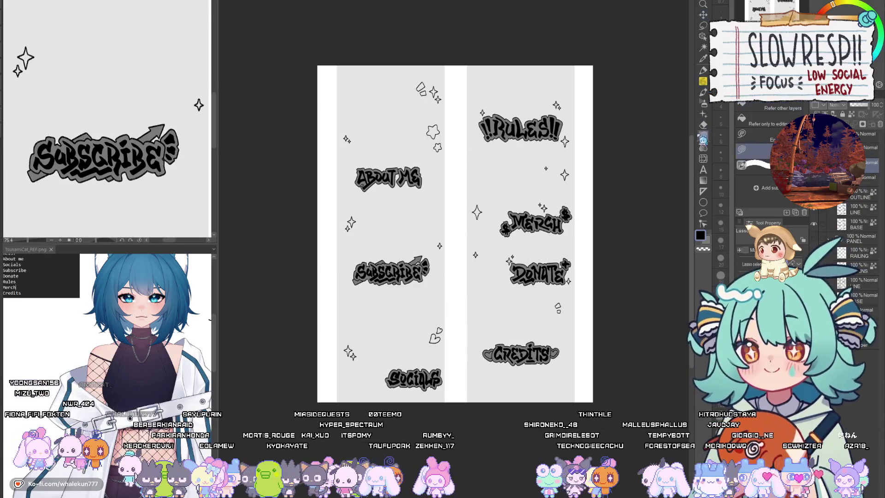
pyautogui.moveTo(428, 224); pyautogui.dragTo(492, 328)
pyautogui.scroll(5, 410, 345)
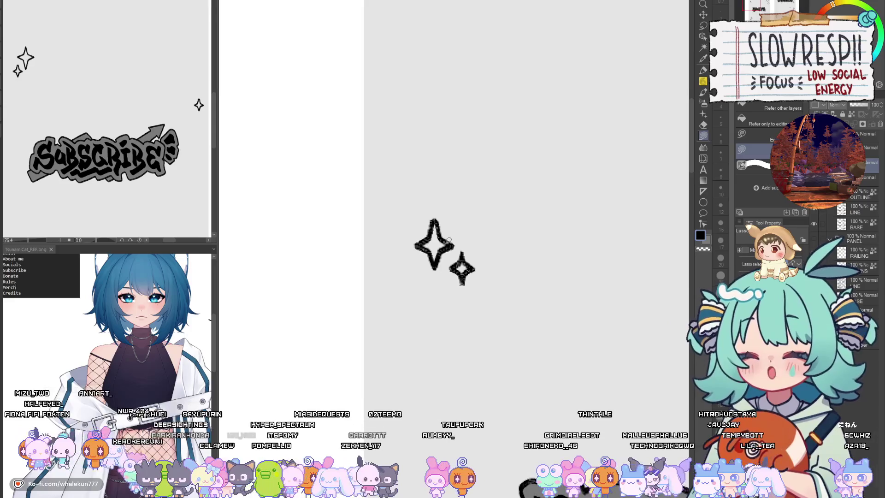
pyautogui.moveTo(437, 217)
pyautogui.mouseDown()
pyautogui.moveTo(420, 242)
pyautogui.moveTo(437, 266)
pyautogui.moveTo(447, 233)
pyautogui.moveTo(443, 215)
pyautogui.moveTo(458, 252)
pyautogui.mouseUp()
# Step: Fill the upper quadrilateral above ABOUT ME solid grey in two lasso passes
pyautogui.moveTo(462, 288); pyautogui.dragTo(474, 251)
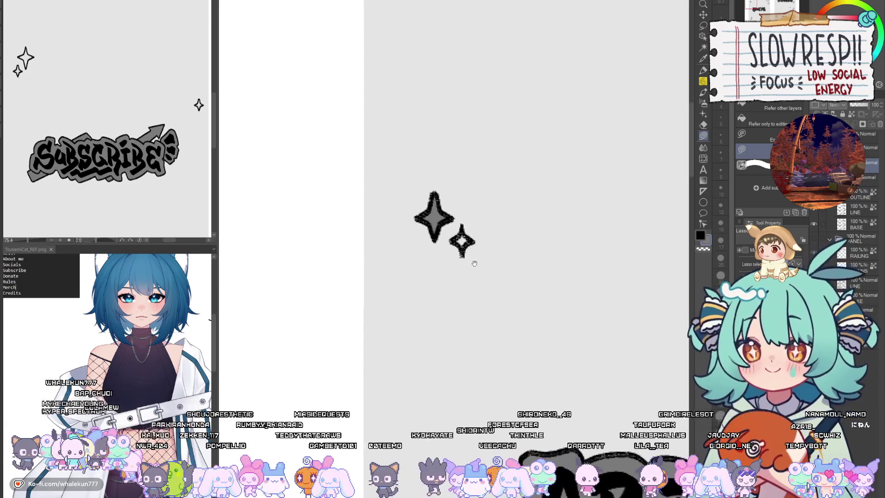
pyautogui.keyDown('ctrl'); pyautogui.keyDown('alt'); pyautogui.click(469, 309); pyautogui.keyUp('alt'); pyautogui.keyUp('ctrl')
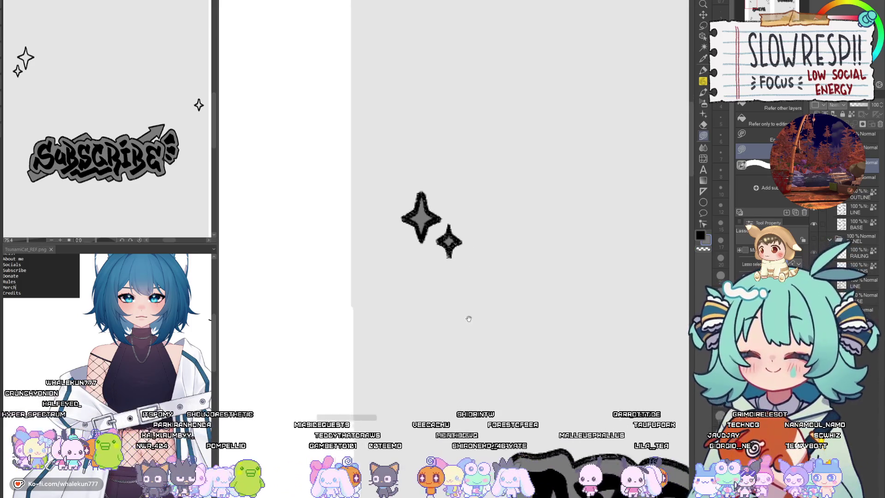
pyautogui.keyDown('ctrl'); pyautogui.keyDown('alt'); pyautogui.click(472, 297); pyautogui.keyUp('alt'); pyautogui.keyUp('ctrl')
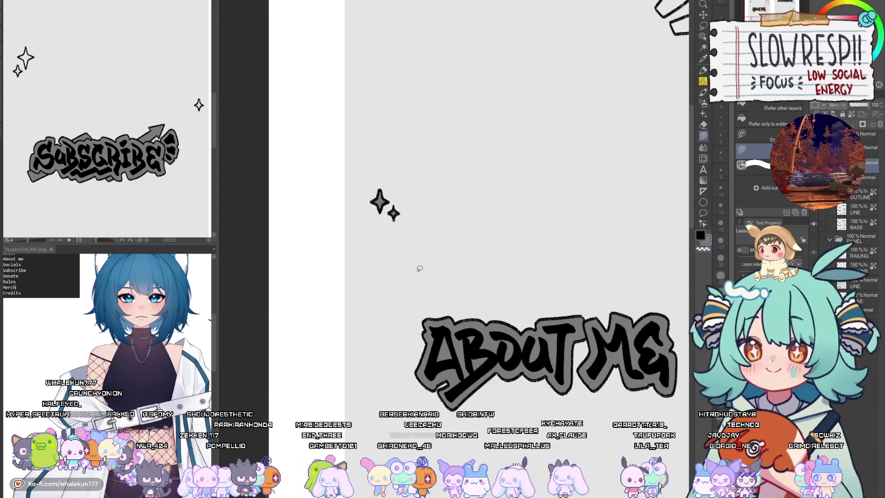
pyautogui.moveTo(416, 272); pyautogui.dragTo(592, 237)
pyautogui.scroll(3, 448, 201)
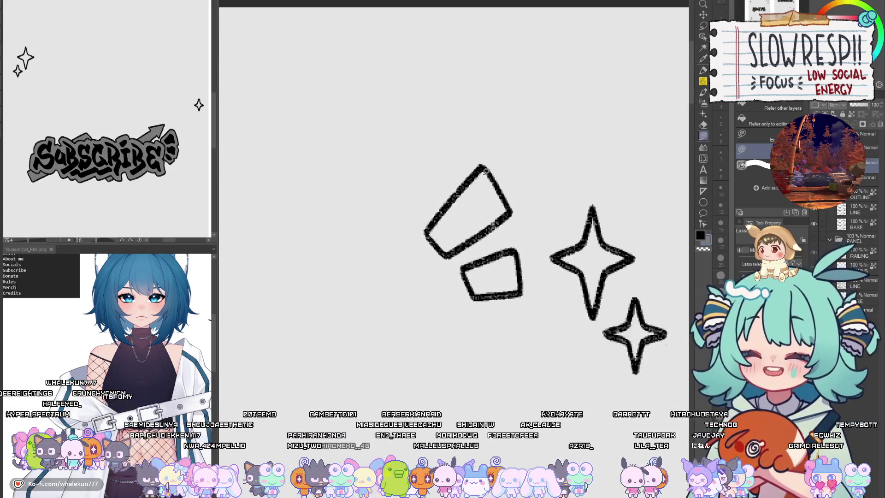
pyautogui.moveTo(449, 199)
pyautogui.mouseDown()
pyautogui.moveTo(427, 234)
pyautogui.moveTo(460, 250)
pyautogui.moveTo(513, 203)
pyautogui.moveTo(484, 179)
pyautogui.moveTo(503, 228)
pyautogui.moveTo(514, 220)
pyautogui.mouseUp()
pyautogui.scroll(1, 496, 184)
pyautogui.moveTo(484, 182); pyautogui.dragTo(512, 217)
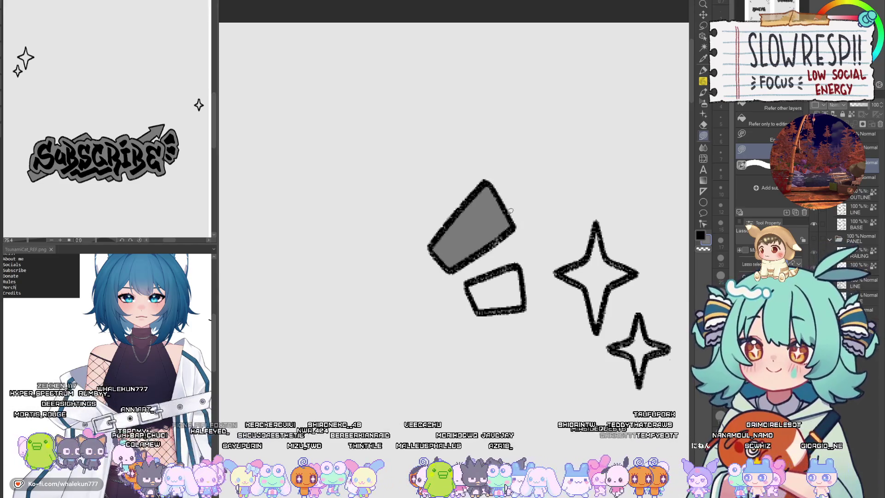
pyautogui.scroll(-4, 513, 226)
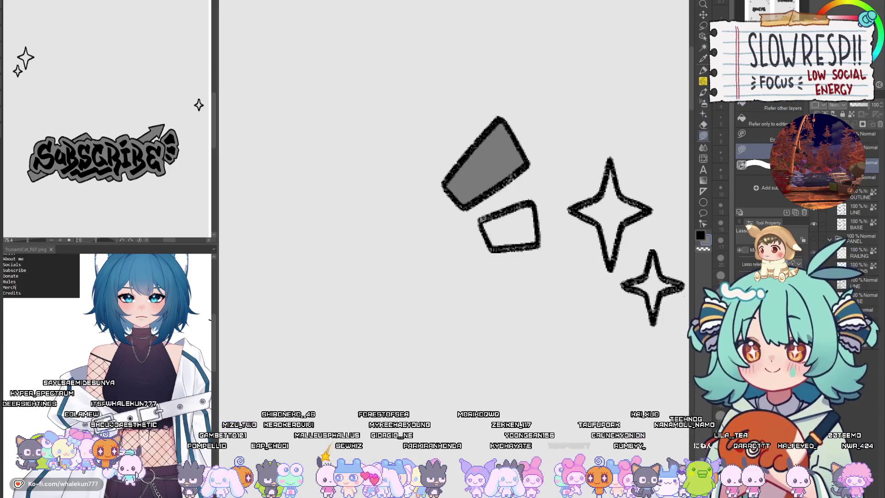
# Step: Fill the lower quadrilateral and the large and small four-point sparkles grey
pyautogui.moveTo(538, 215); pyautogui.dragTo(545, 190)
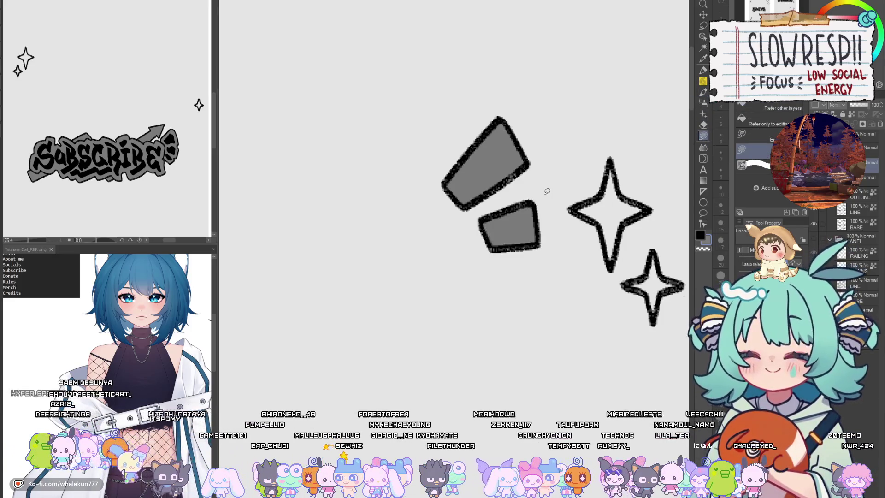
pyautogui.hscroll(1, 546, 189)
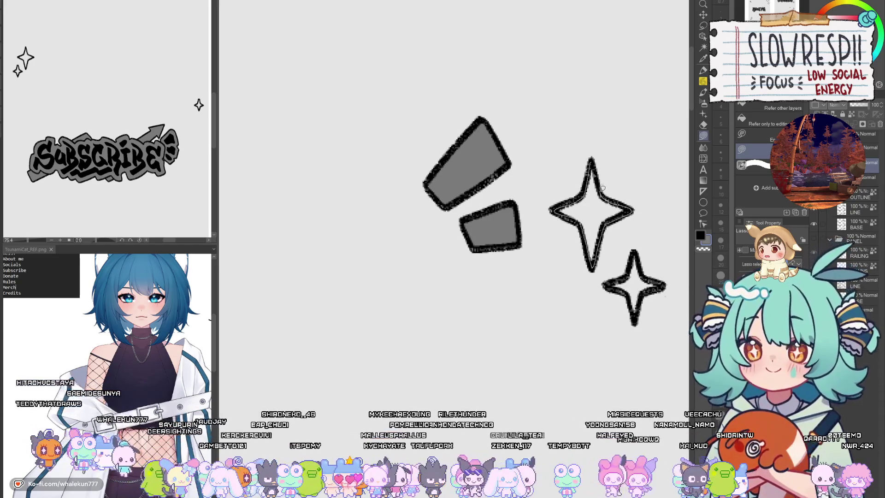
pyautogui.moveTo(602, 188); pyautogui.dragTo(594, 157)
pyautogui.scroll(-3, 576, 193)
pyautogui.hscroll(3, 576, 194)
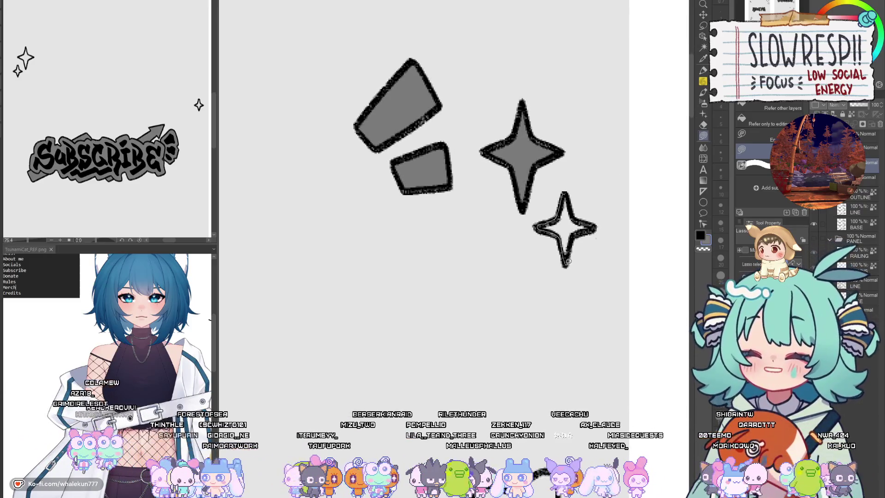
pyautogui.moveTo(575, 213); pyautogui.dragTo(572, 204)
pyautogui.scroll(-5, 576, 212)
pyautogui.hscroll(-3, 576, 212)
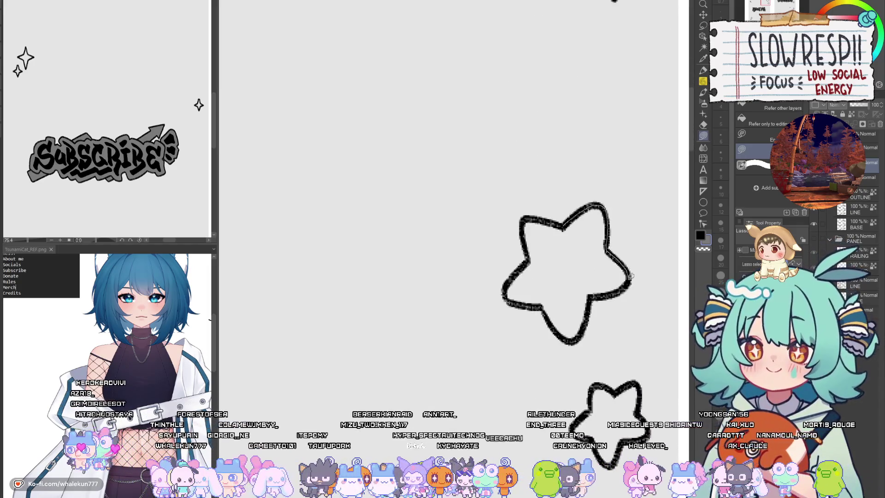
# Step: Fill the rounded stars beside the ABOUT ME title grey, part by part
pyautogui.moveTo(543, 263); pyautogui.dragTo(543, 261)
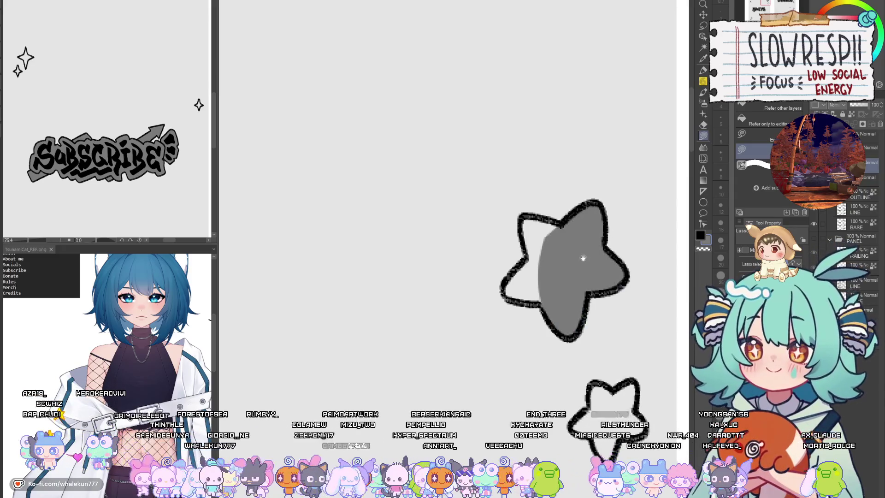
pyautogui.scroll(-2, 544, 260)
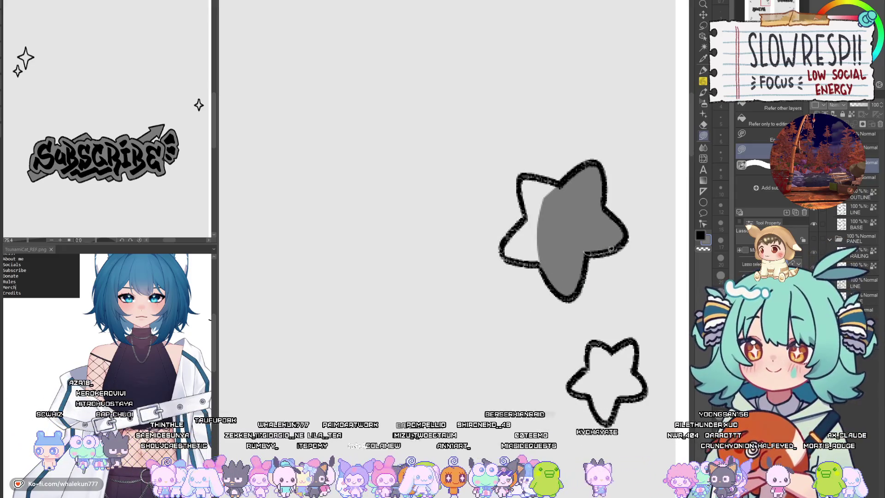
pyautogui.scroll(1, 599, 217)
pyautogui.hscroll(-1, 599, 216)
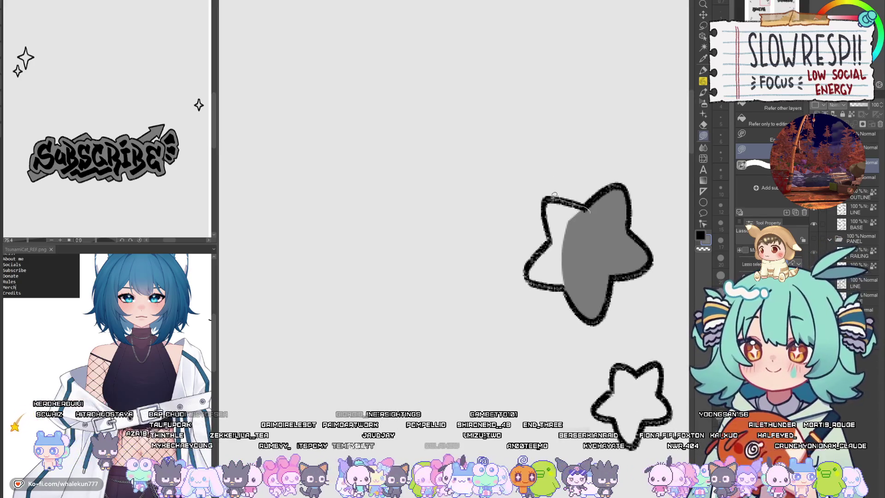
pyautogui.moveTo(584, 258); pyautogui.dragTo(560, 246)
pyautogui.moveTo(526, 271); pyautogui.dragTo(555, 285)
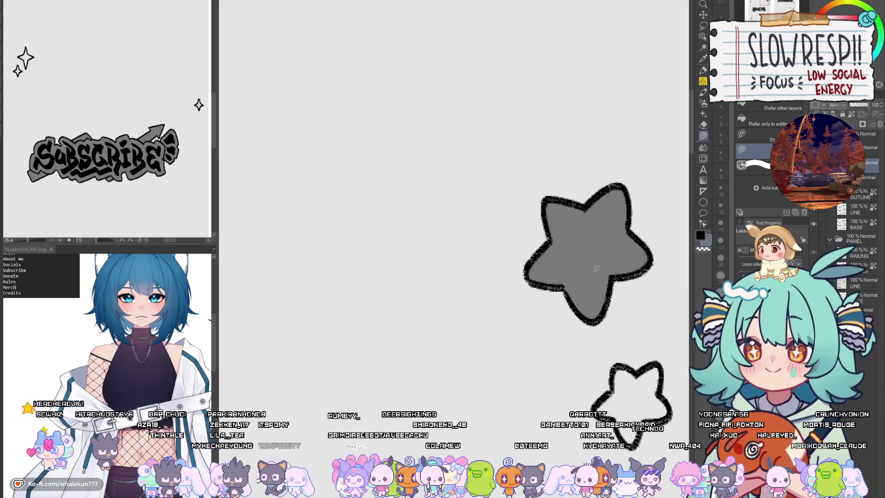
pyautogui.scroll(-2, 576, 250)
pyautogui.hscroll(1, 576, 250)
pyautogui.scroll(-2, 576, 251)
pyautogui.hscroll(1, 576, 250)
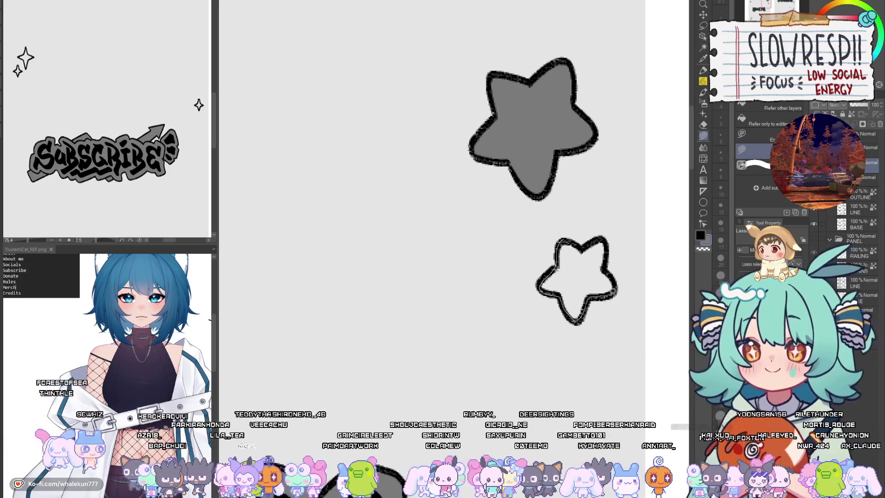
pyautogui.moveTo(598, 236); pyautogui.dragTo(597, 238)
# Step: Fill the small and large sparkles beside ABOUT ME grey
pyautogui.hotkey('ctrl', '-')
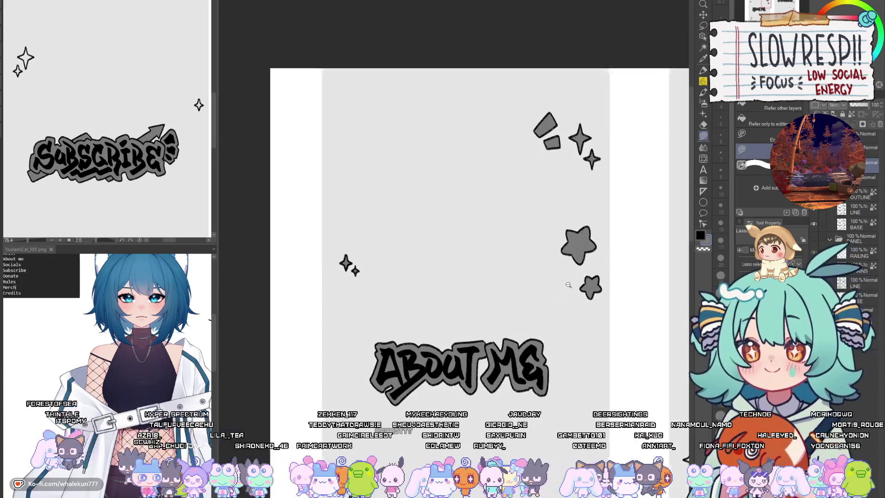
pyautogui.scroll(-10, 528, 232)
pyautogui.scroll(3, 528, 231)
pyautogui.hotkey('ctrl', '+')
pyautogui.hotkey('ctrl', '+')
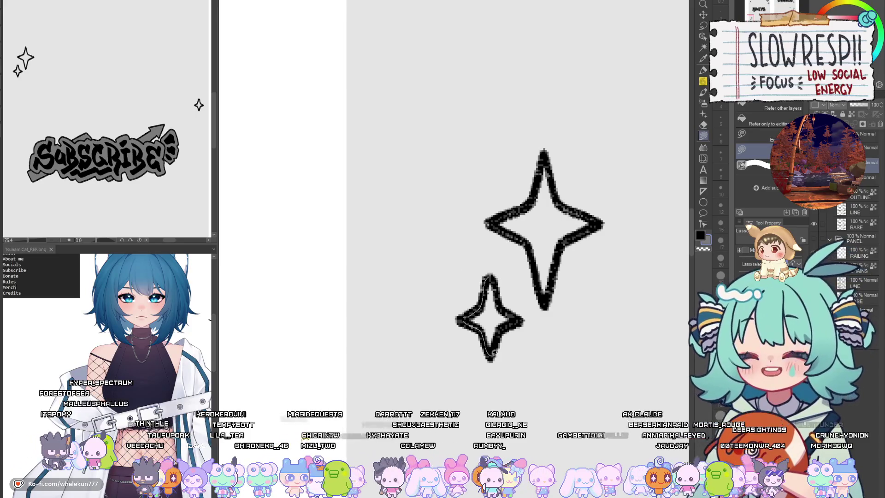
pyautogui.moveTo(516, 317); pyautogui.dragTo(513, 299)
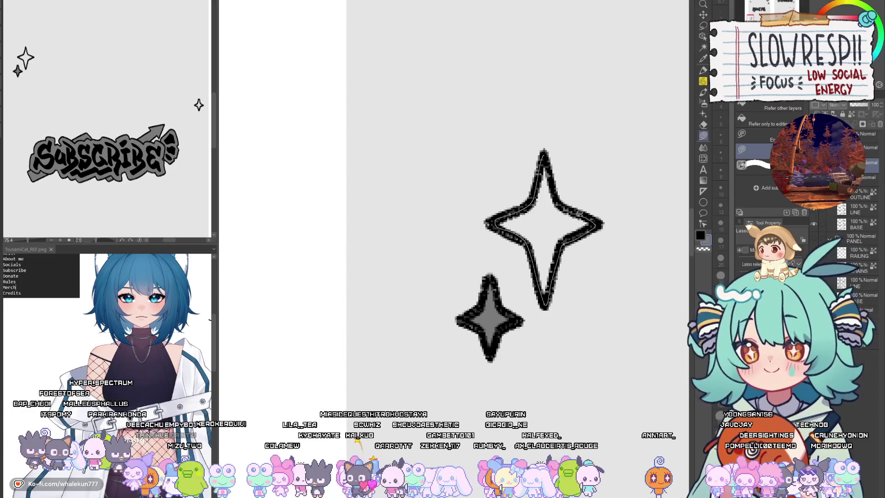
pyautogui.moveTo(582, 215); pyautogui.dragTo(562, 171)
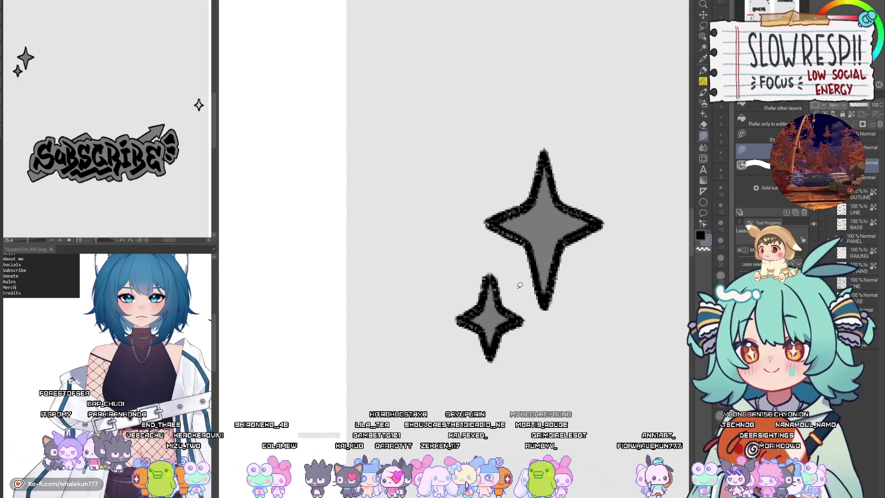
pyautogui.moveTo(502, 316); pyautogui.dragTo(502, 318)
pyautogui.scroll(-5, 503, 318)
pyautogui.scroll(6, 580, 250)
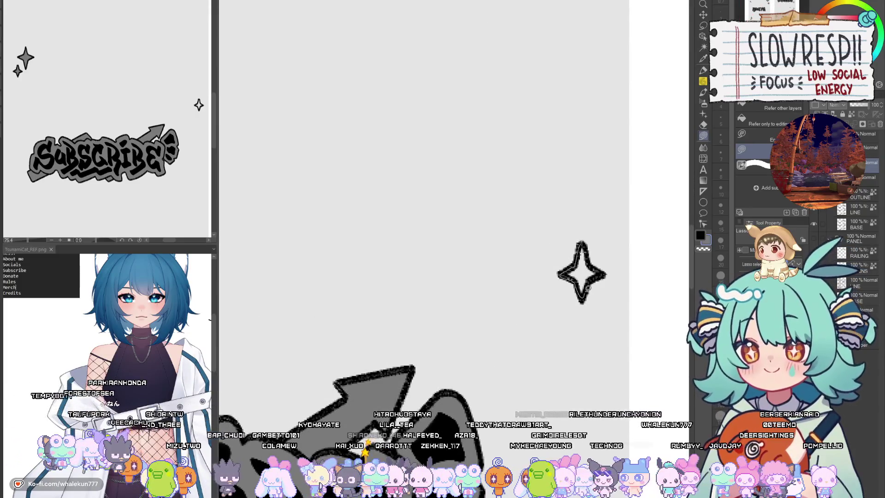
pyautogui.moveTo(600, 268); pyautogui.dragTo(599, 266)
# Step: Fill the next big and small sparkle stars grey
pyautogui.scroll(-5, 594, 272)
pyautogui.scroll(-3, 556, 249)
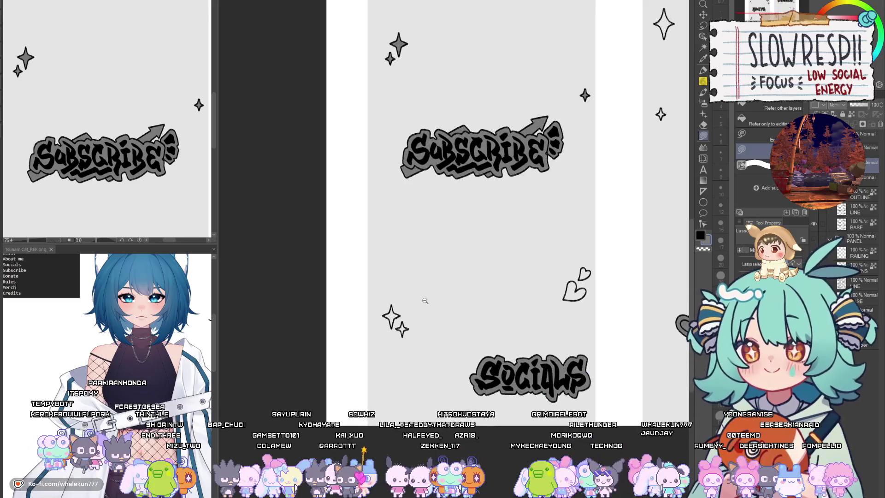
pyautogui.scroll(6, 400, 334)
pyautogui.moveTo(400, 334); pyautogui.dragTo(543, 267)
pyautogui.scroll(2, 524, 230)
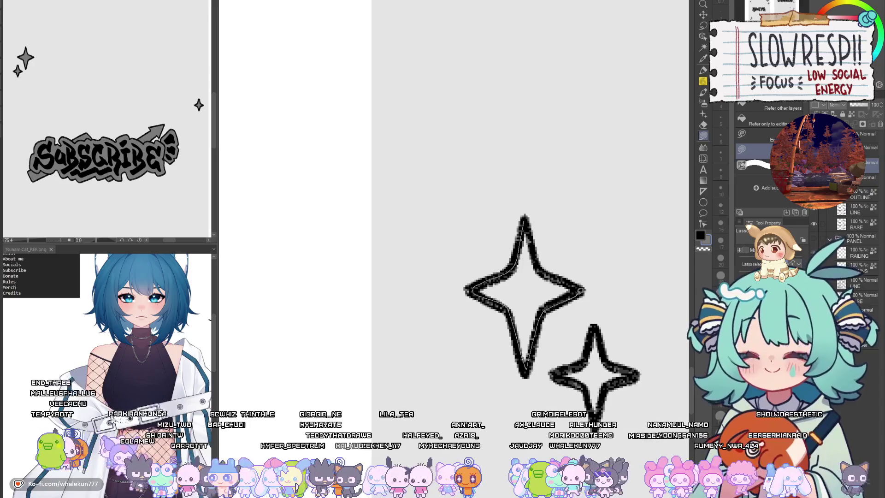
pyautogui.moveTo(540, 263); pyautogui.dragTo(540, 263)
pyautogui.scroll(-2, 549, 248)
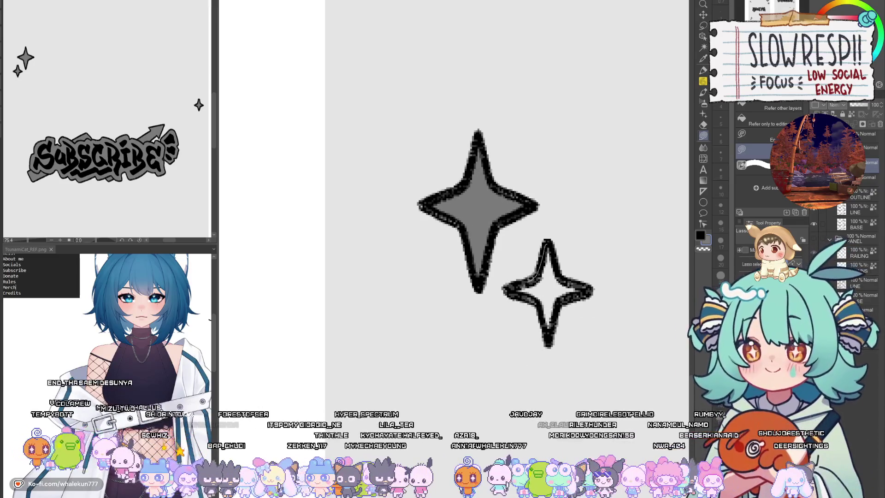
pyautogui.moveTo(591, 289); pyautogui.dragTo(556, 238)
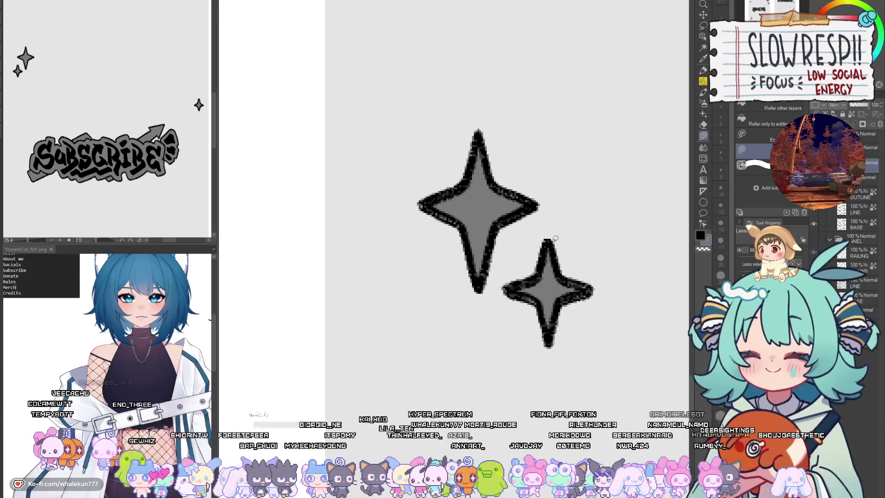
pyautogui.scroll(-3, 608, 251)
pyautogui.scroll(3, 604, 259)
# Step: Fill the small and large hearts grey
pyautogui.moveTo(604, 260); pyautogui.dragTo(590, 341)
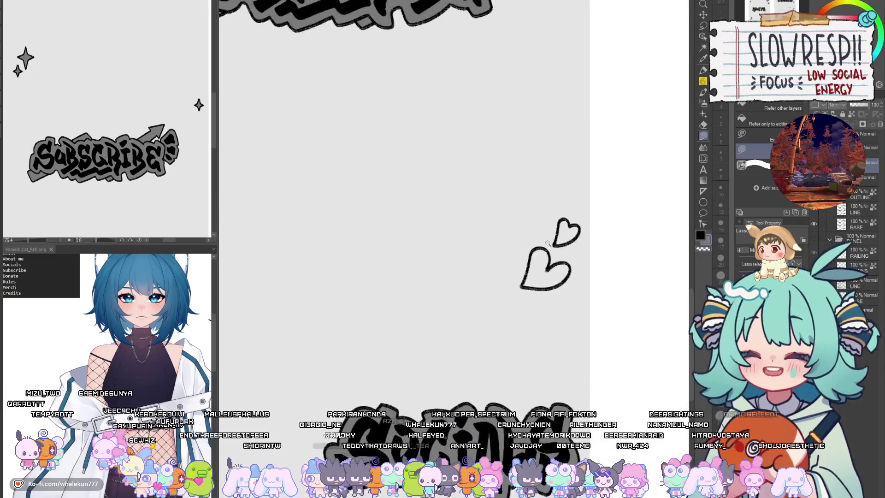
pyautogui.scroll(2, 605, 185)
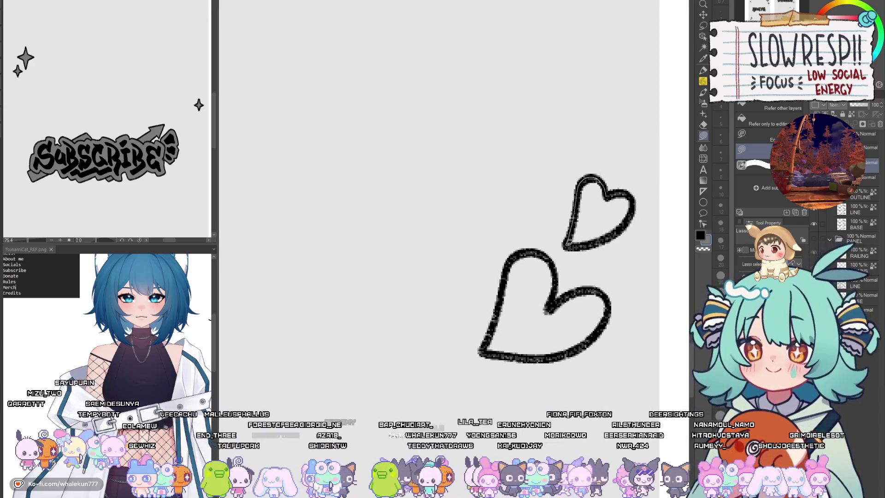
pyautogui.moveTo(634, 211); pyautogui.dragTo(610, 208)
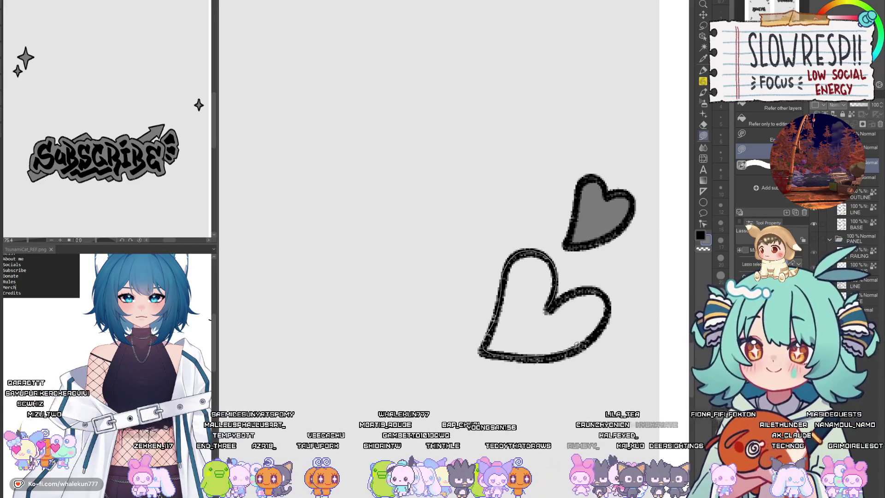
pyautogui.moveTo(610, 298); pyautogui.dragTo(582, 290)
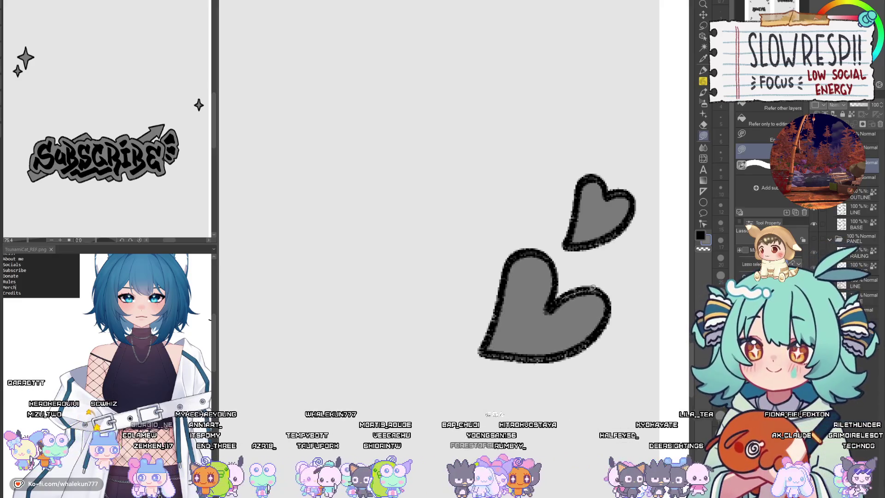
pyautogui.scroll(-5, 581, 323)
# Step: Fill the two shapes below DONATE, the large star left of it, and the left sparkle grey
pyautogui.moveTo(641, 289); pyautogui.dragTo(481, 287)
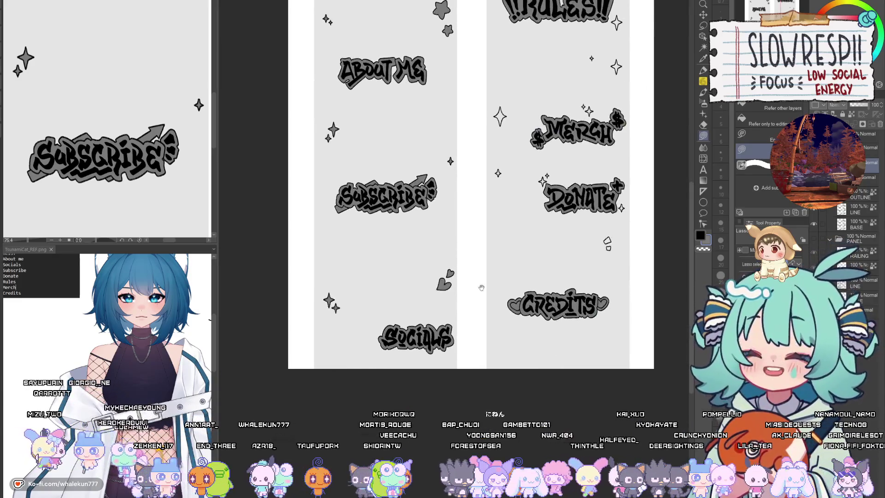
pyautogui.scroll(6, 599, 244)
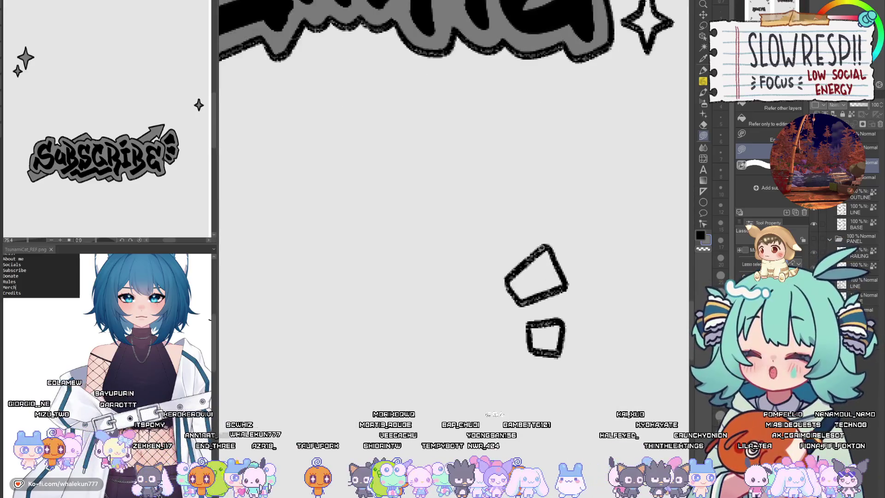
pyautogui.moveTo(566, 287); pyautogui.dragTo(562, 270)
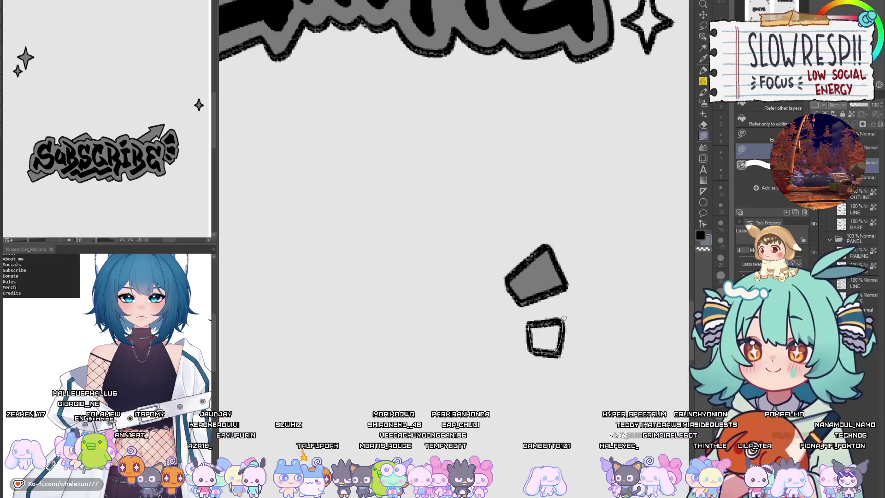
pyautogui.moveTo(563, 318)
pyautogui.mouseDown()
pyautogui.moveTo(546, 334)
pyautogui.moveTo(548, 265)
pyautogui.mouseUp()
pyautogui.scroll(-4, 564, 318)
pyautogui.scroll(5, 540, 270)
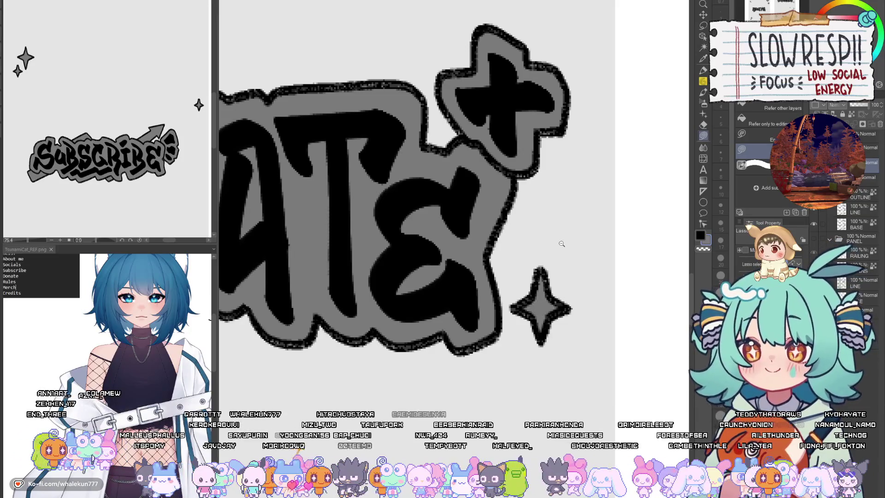
pyautogui.scroll(-5, 583, 299)
pyautogui.scroll(5, 507, 249)
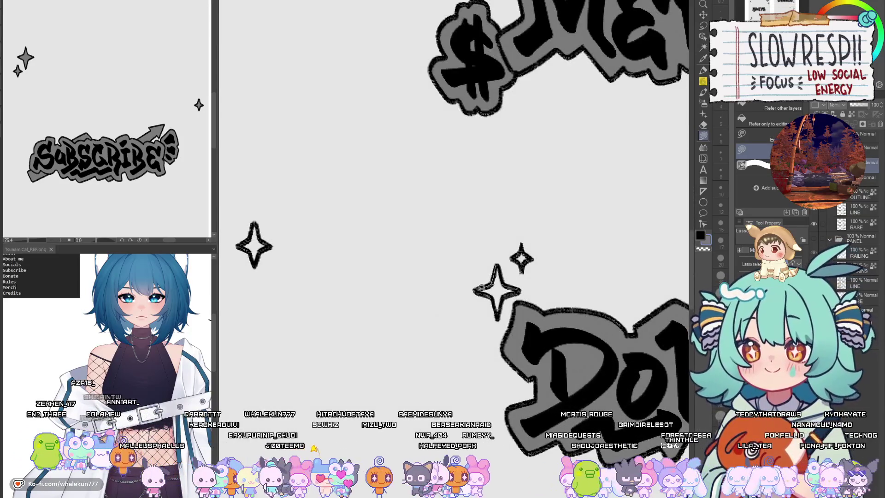
pyautogui.moveTo(489, 291)
pyautogui.mouseDown()
pyautogui.moveTo(518, 288)
pyautogui.moveTo(488, 289)
pyautogui.mouseUp()
pyautogui.moveTo(265, 220)
pyautogui.mouseDown()
pyautogui.moveTo(414, 268)
pyautogui.moveTo(459, 272)
pyautogui.mouseUp()
pyautogui.scroll(-5, 507, 216)
pyautogui.moveTo(503, 194); pyautogui.dragTo(484, 332)
pyautogui.scroll(1, 596, 262)
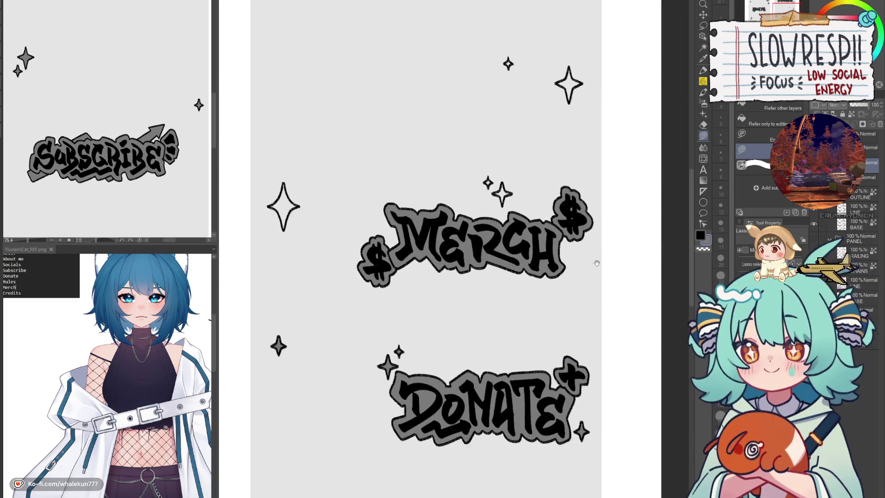
# Step: Fill the big star above MERCH grey
pyautogui.moveTo(596, 263); pyautogui.dragTo(598, 281)
pyautogui.scroll(3, 491, 194)
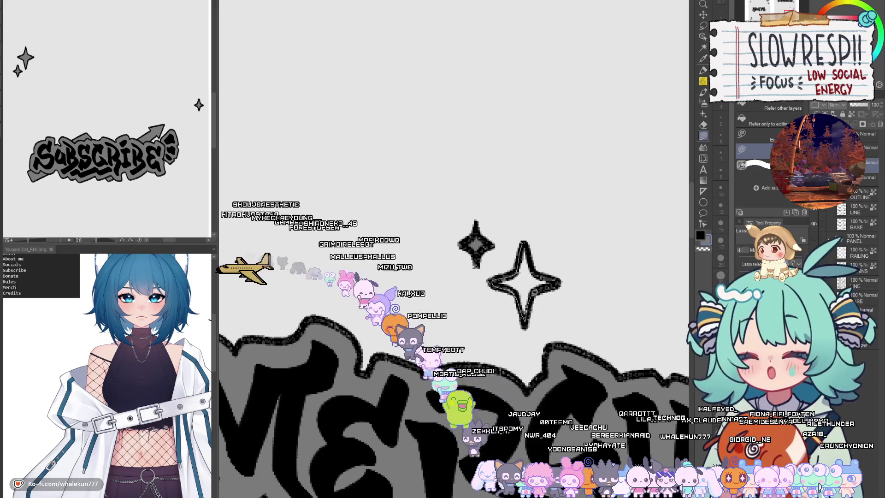
pyautogui.scroll(-2, 507, 277)
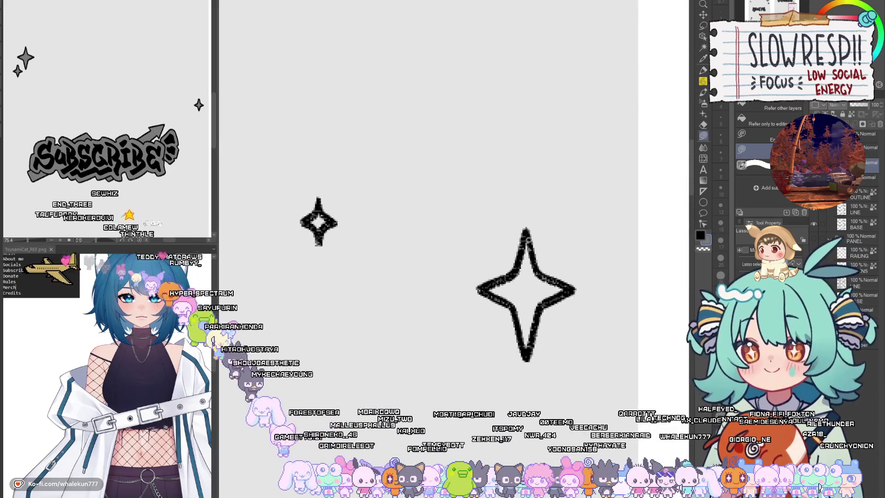
pyautogui.moveTo(526, 238)
pyautogui.mouseDown()
pyautogui.moveTo(483, 290)
pyautogui.moveTo(529, 351)
pyautogui.moveTo(568, 294)
pyautogui.moveTo(549, 272)
pyautogui.moveTo(534, 228)
pyautogui.mouseUp()
pyautogui.scroll(-4, 534, 243)
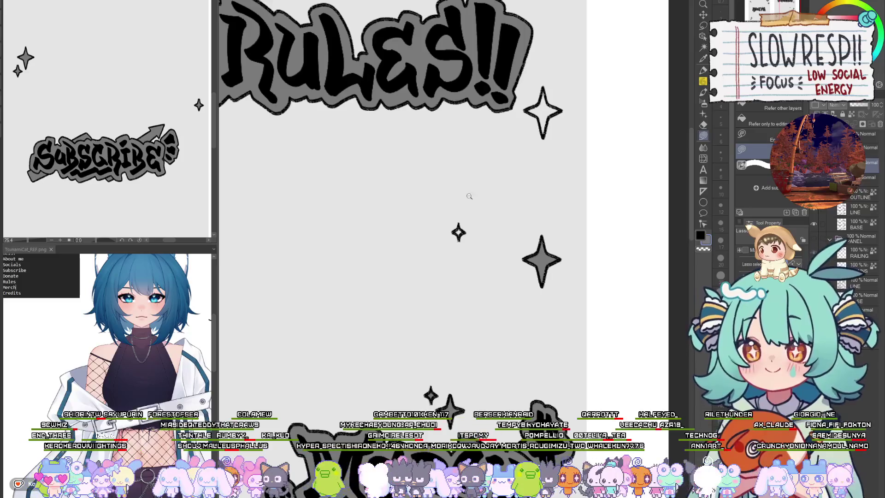
pyautogui.scroll(5, 466, 198)
pyautogui.scroll(-2, 433, 332)
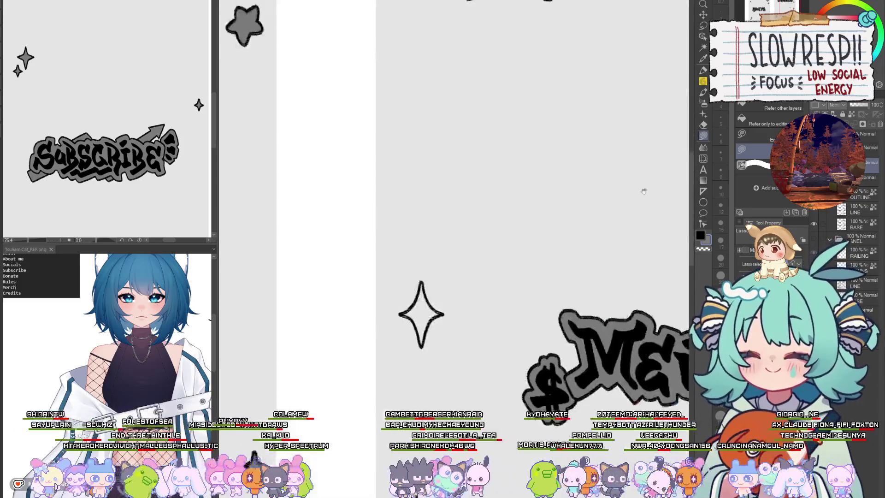
pyautogui.scroll(4, 465, 226)
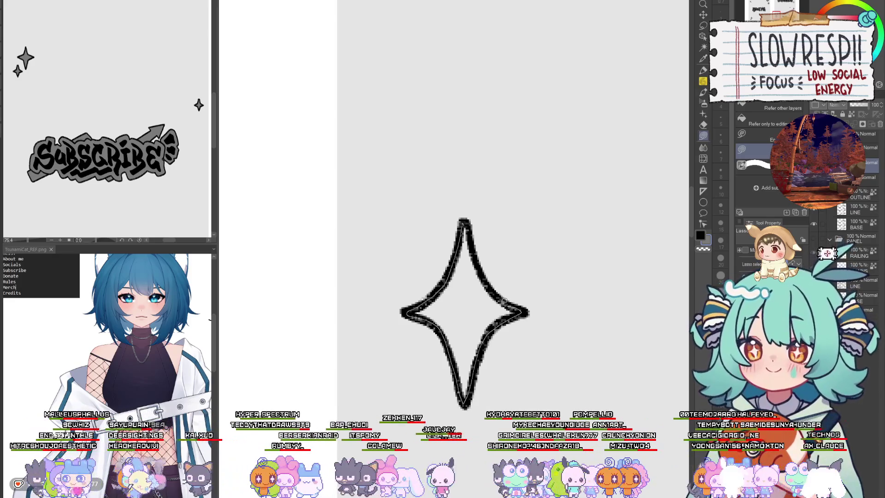
pyautogui.scroll(-4, 471, 226)
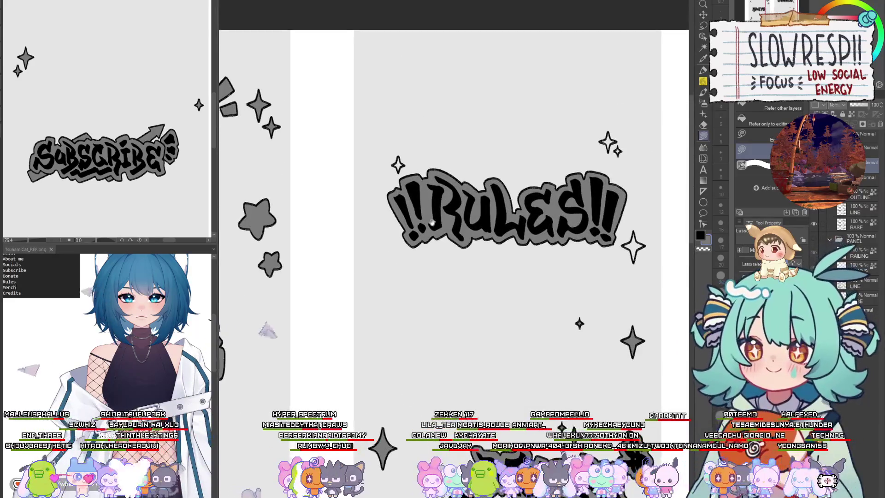
pyautogui.scroll(4, 472, 262)
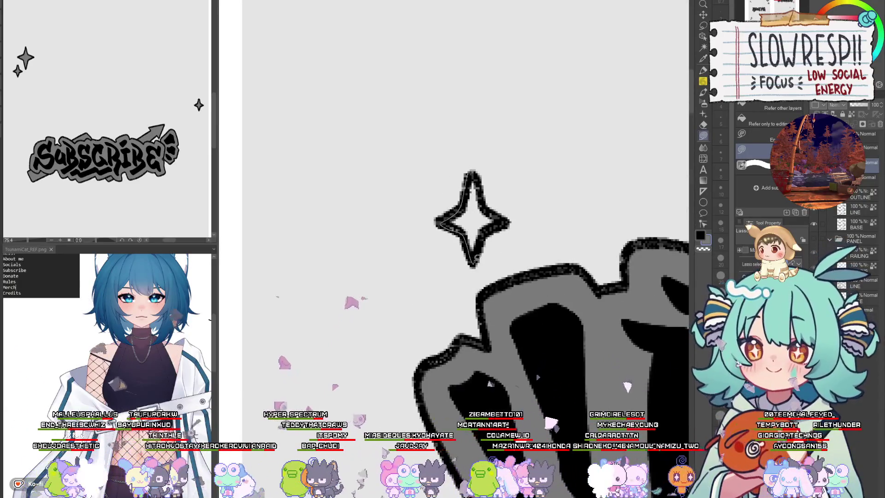
pyautogui.scroll(-4, 487, 202)
pyautogui.scroll(4, 364, 358)
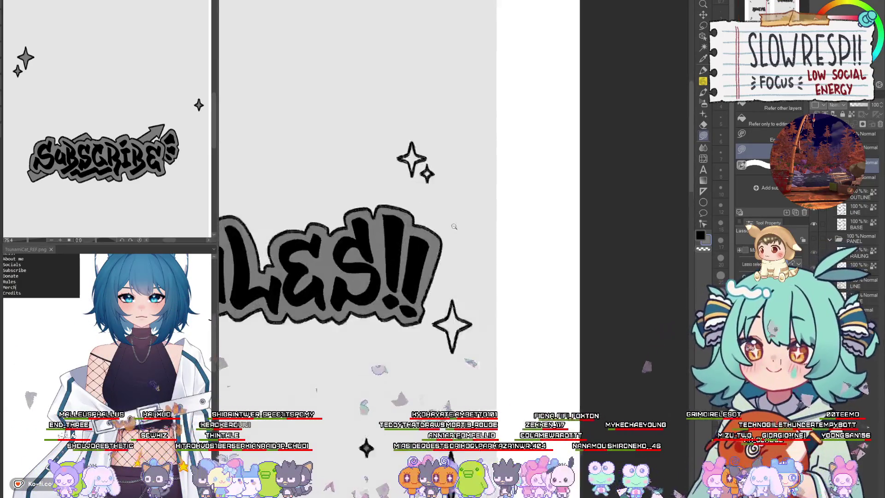
# Step: Fill the large star below RULES!! grey and darken its fill
pyautogui.moveTo(465, 434); pyautogui.dragTo(496, 262)
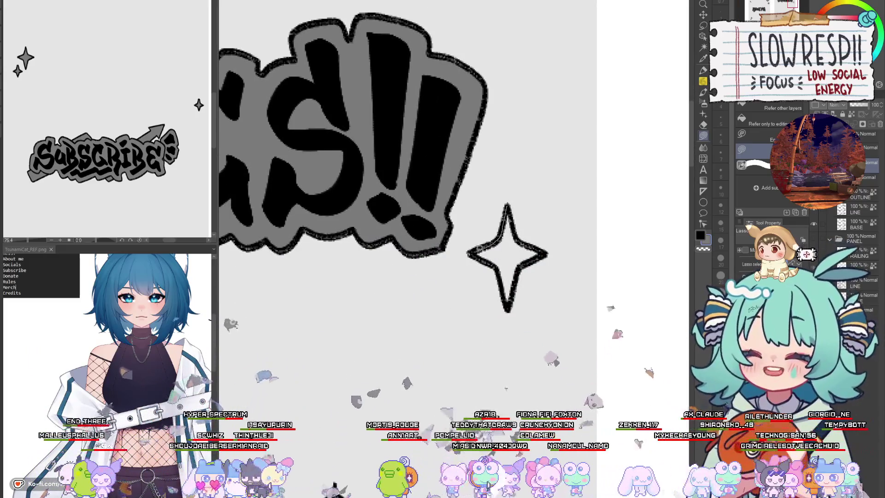
pyautogui.moveTo(521, 274)
pyautogui.mouseDown()
pyautogui.moveTo(536, 247)
pyautogui.moveTo(520, 190)
pyautogui.moveTo(511, 398)
pyautogui.mouseUp()
pyautogui.scroll(-3, 520, 190)
pyautogui.scroll(3, 492, 279)
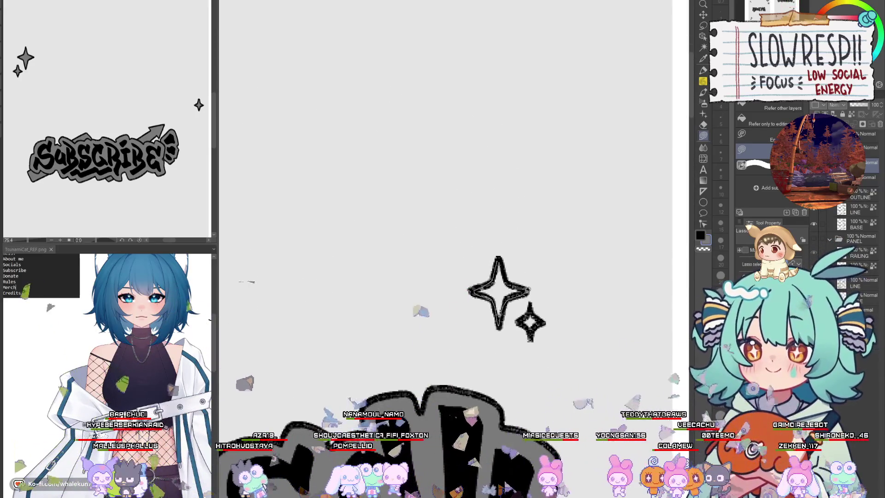
pyautogui.moveTo(507, 252); pyautogui.dragTo(506, 254)
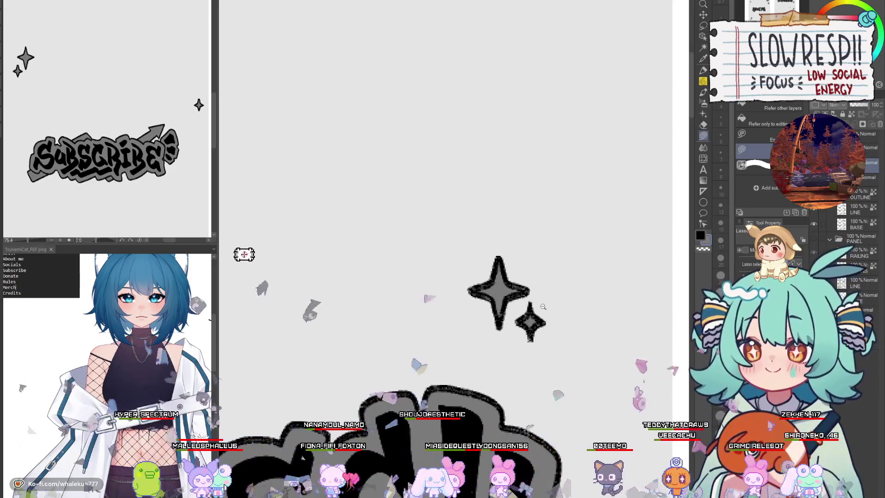
pyautogui.scroll(-3, 545, 359)
pyautogui.scroll(-2, 545, 359)
pyautogui.scroll(3, 545, 359)
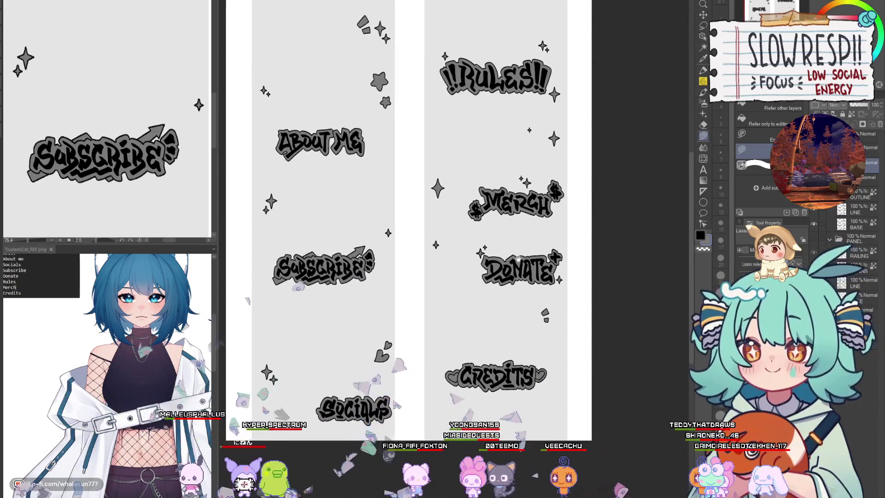
# Step: Make the hidden line-art layer visible again and select it as the working layer
pyautogui.moveTo(545, 359); pyautogui.dragTo(633, 359)
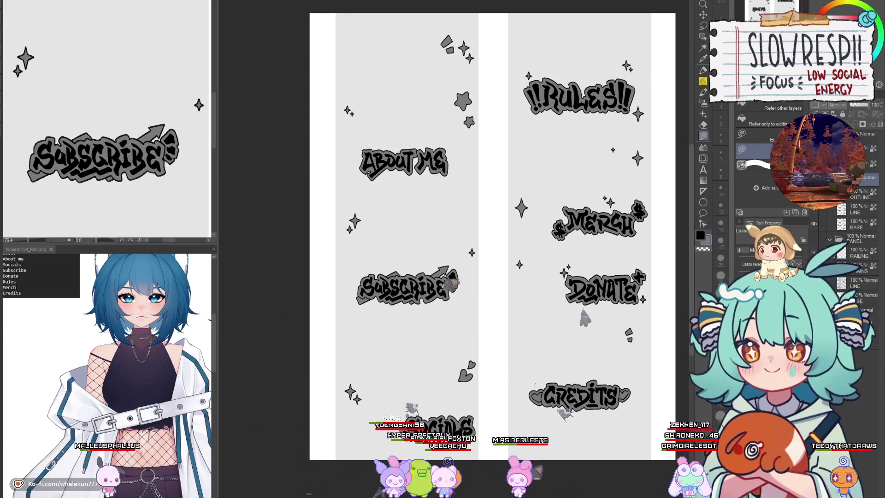
pyautogui.click(856, 266)
pyautogui.click(856, 282)
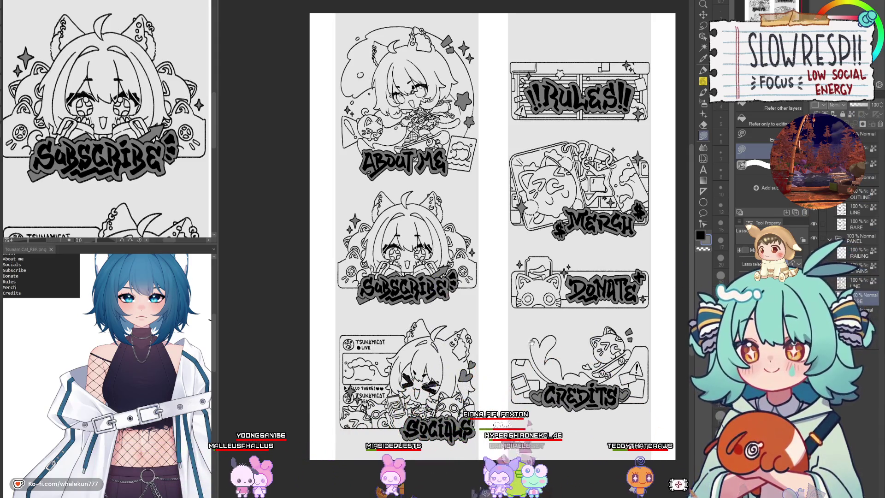
pyautogui.moveTo(532, 342); pyautogui.dragTo(540, 394)
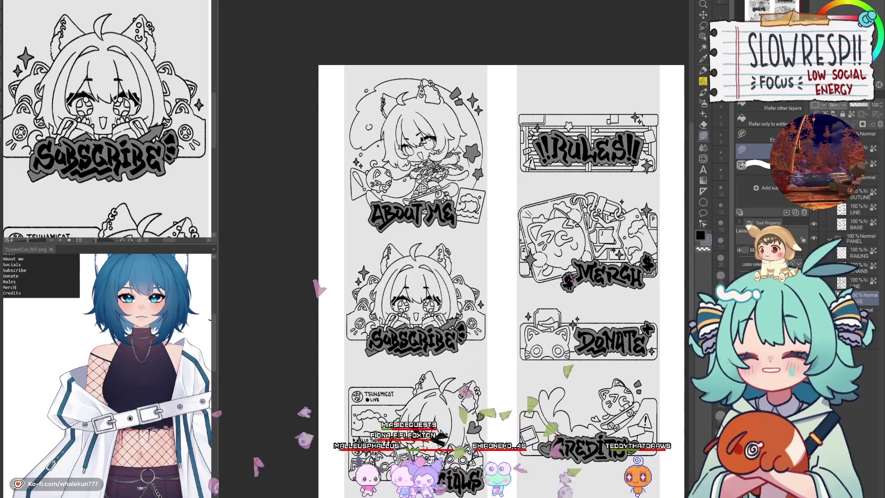
# Step: Fill the cat's upper half and the cup gray
pyautogui.hotkey('ctrl', '+')
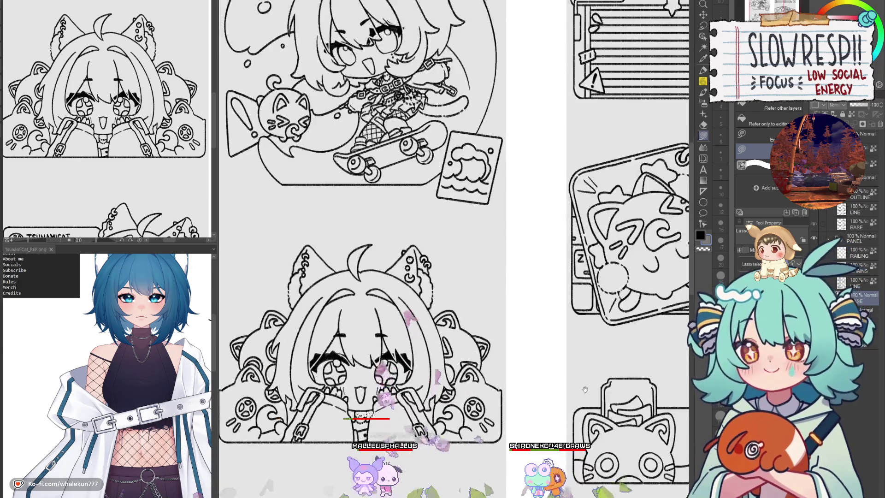
pyautogui.moveTo(584, 389); pyautogui.dragTo(430, 184)
pyautogui.hotkey('ctrl', '+')
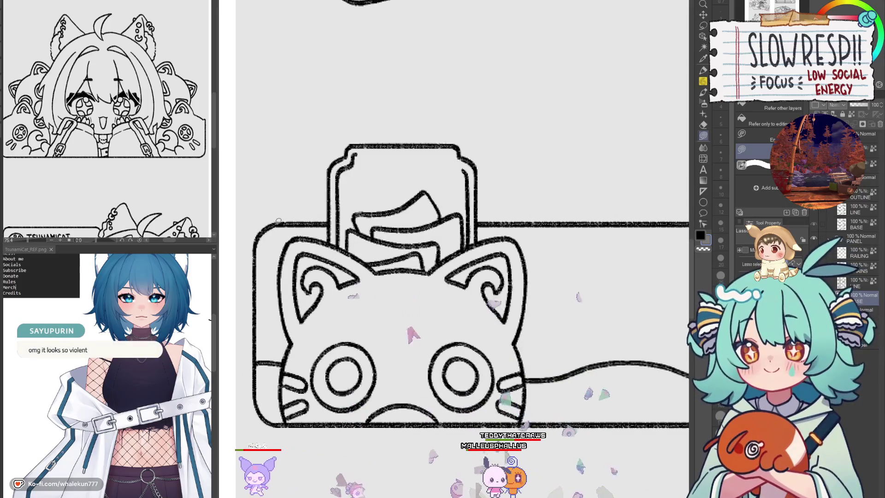
pyautogui.moveTo(278, 221)
pyautogui.mouseDown()
pyautogui.moveTo(351, 324)
pyautogui.moveTo(654, 230)
pyautogui.moveTo(492, 227)
pyautogui.mouseUp()
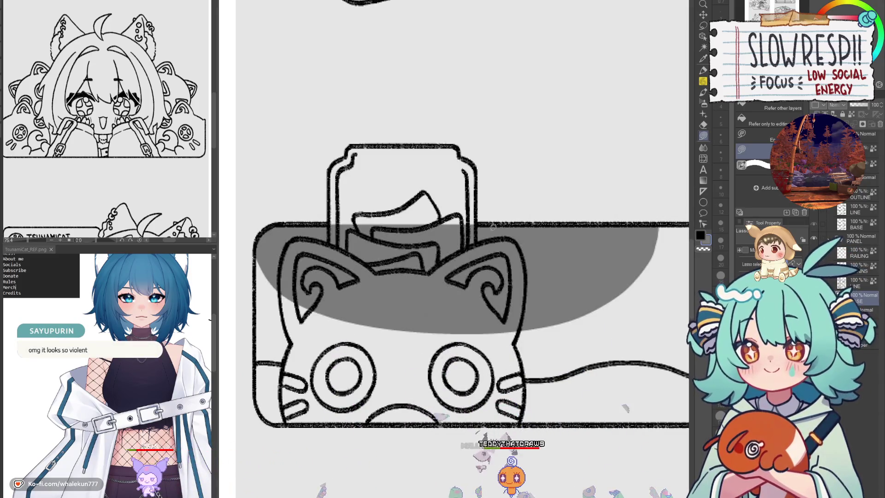
pyautogui.moveTo(331, 177)
pyautogui.mouseDown()
pyautogui.moveTo(370, 265)
pyautogui.moveTo(443, 272)
pyautogui.moveTo(503, 309)
pyautogui.moveTo(388, 249)
pyautogui.moveTo(443, 234)
pyautogui.moveTo(499, 240)
pyautogui.moveTo(454, 276)
pyautogui.mouseUp()
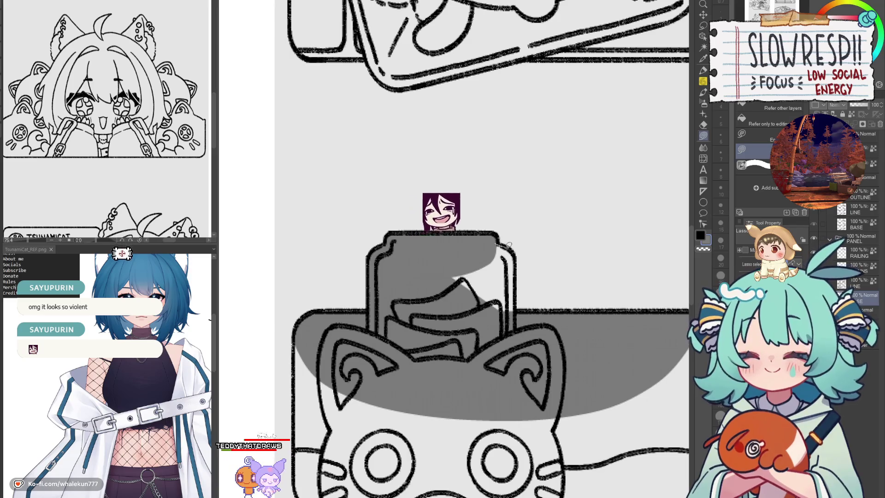
pyautogui.moveTo(509, 244)
pyautogui.mouseDown()
pyautogui.moveTo(517, 305)
pyautogui.moveTo(605, 146)
pyautogui.mouseUp()
pyautogui.moveTo(382, 167)
pyautogui.mouseDown()
pyautogui.moveTo(417, 258)
pyautogui.moveTo(391, 333)
pyautogui.moveTo(407, 330)
pyautogui.mouseUp()
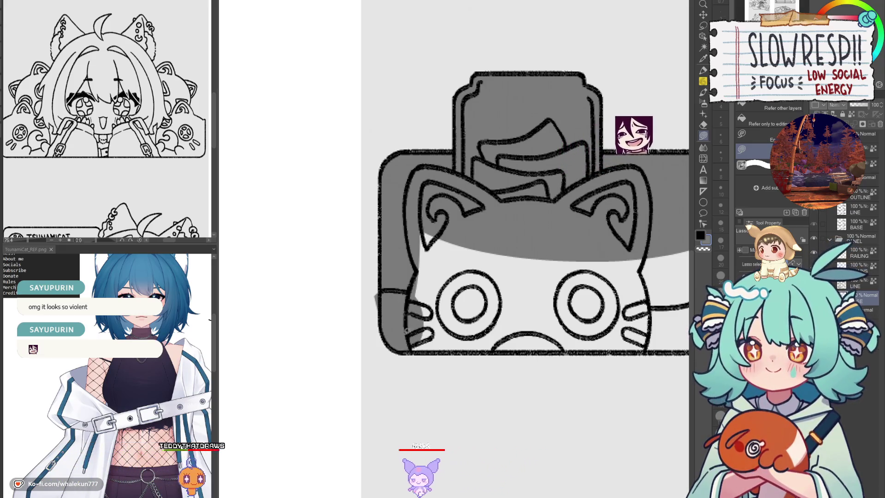
pyautogui.moveTo(294, 243); pyautogui.dragTo(273, 241)
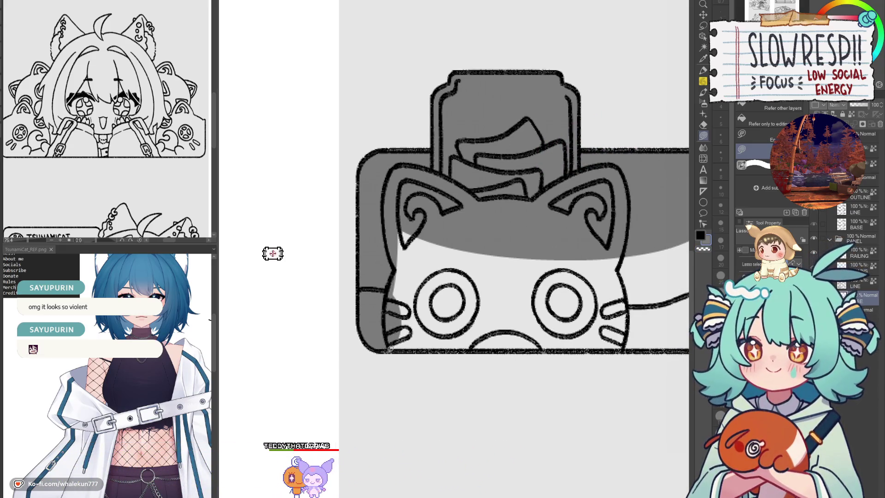
# Step: Fill the cat's face, the wavy strip and the panel's remaining corners gray
pyautogui.moveTo(390, 349)
pyautogui.mouseDown()
pyautogui.moveTo(530, 351)
pyautogui.moveTo(652, 323)
pyautogui.moveTo(649, 258)
pyautogui.moveTo(631, 351)
pyautogui.mouseUp()
pyautogui.moveTo(631, 351)
pyautogui.mouseDown()
pyautogui.moveTo(314, 372)
pyautogui.moveTo(302, 258)
pyautogui.moveTo(649, 295)
pyautogui.moveTo(655, 371)
pyautogui.mouseUp()
pyautogui.moveTo(561, 297); pyautogui.dragTo(442, 317)
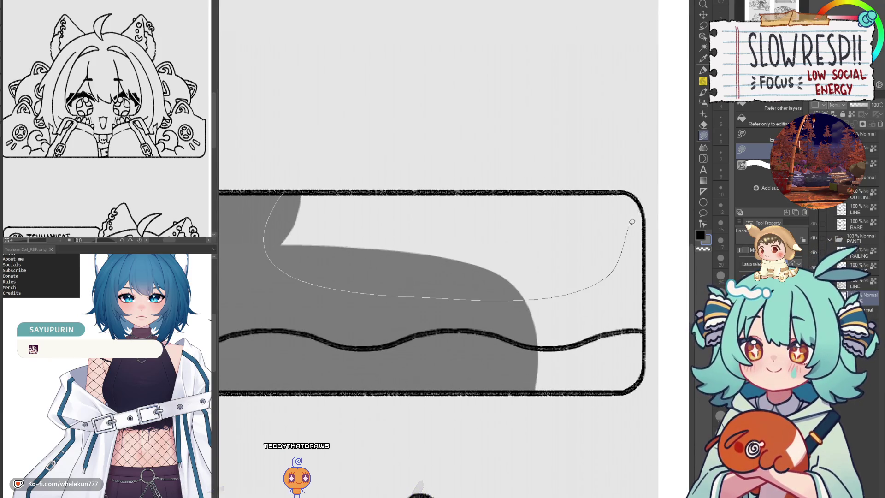
pyautogui.moveTo(624, 190); pyautogui.dragTo(625, 189)
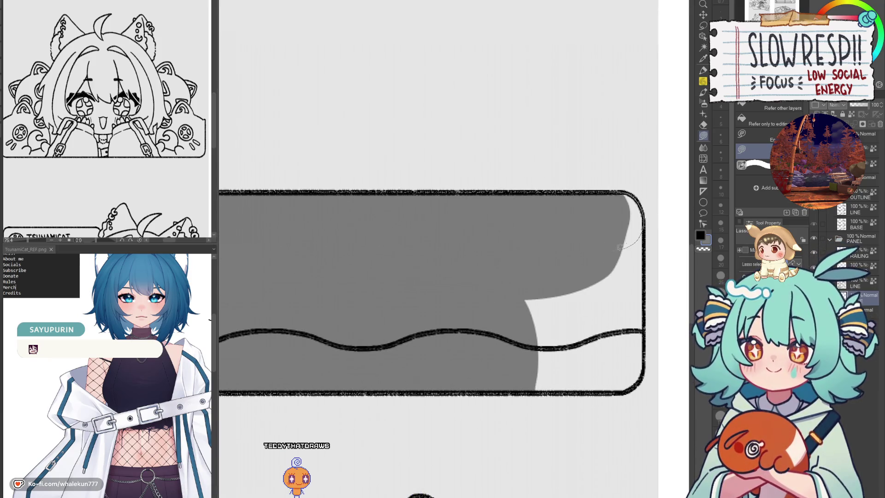
pyautogui.moveTo(619, 247); pyautogui.dragTo(621, 248)
pyautogui.moveTo(645, 369)
pyautogui.mouseDown()
pyautogui.moveTo(608, 364)
pyautogui.moveTo(622, 389)
pyautogui.mouseUp()
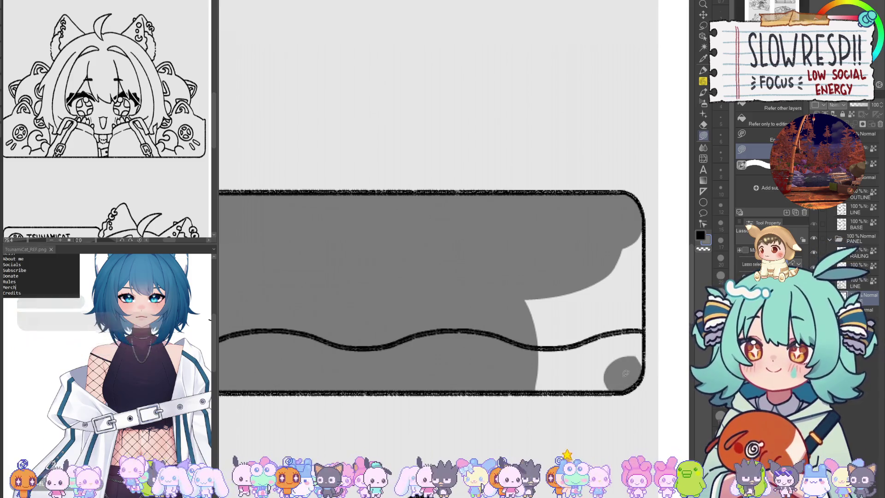
pyautogui.moveTo(541, 352); pyautogui.dragTo(537, 392)
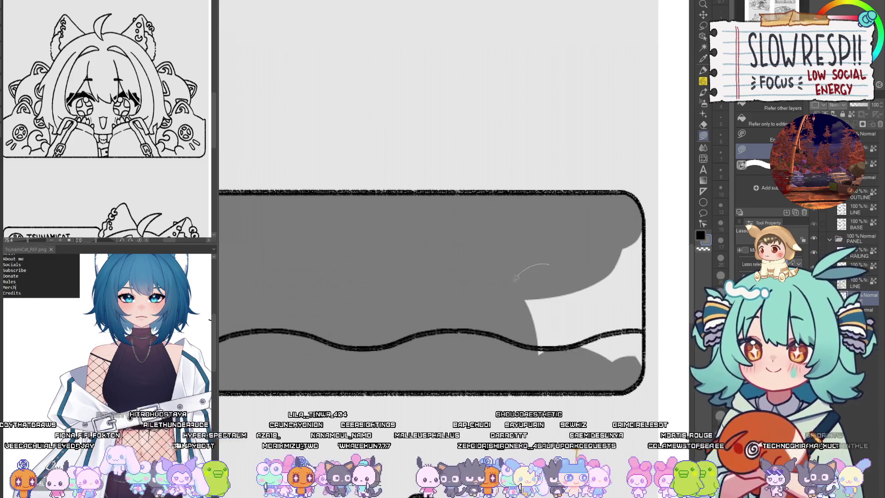
pyautogui.moveTo(627, 258)
pyautogui.mouseDown()
pyautogui.moveTo(517, 323)
pyautogui.moveTo(641, 214)
pyautogui.moveTo(593, 286)
pyautogui.moveTo(651, 364)
pyautogui.mouseUp()
# Step: Lasso-fill the band below the curve in the lower panel grey
pyautogui.scroll(-3, 651, 364)
pyautogui.scroll(-5, 461, 276)
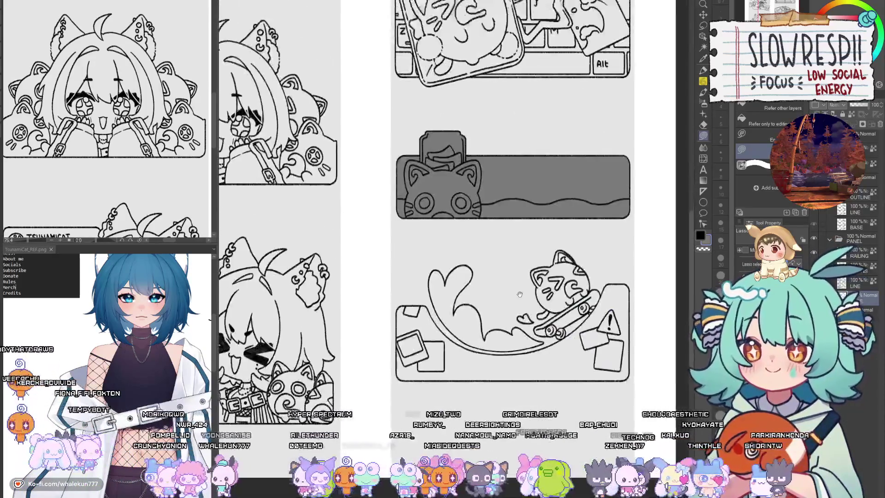
pyautogui.scroll(4, 344, 285)
pyautogui.scroll(-3, 344, 286)
pyautogui.scroll(3, 322, 299)
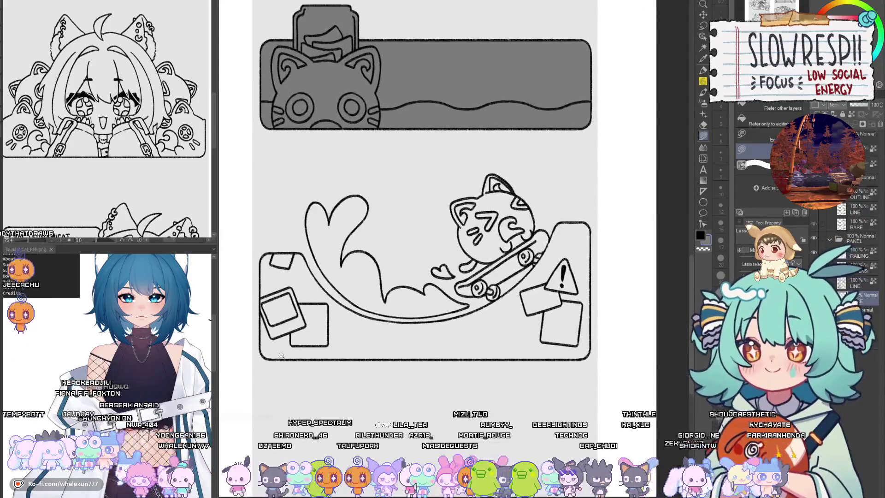
pyautogui.scroll(3, 263, 358)
pyautogui.moveTo(263, 357)
pyautogui.mouseDown()
pyautogui.moveTo(295, 334)
pyautogui.moveTo(571, 309)
pyautogui.moveTo(648, 318)
pyautogui.moveTo(659, 346)
pyautogui.mouseUp()
# Step: Shade the boxes, the ramp area and the area under the curve grey
pyautogui.scroll(-2, 659, 346)
pyautogui.scroll(2, 498, 362)
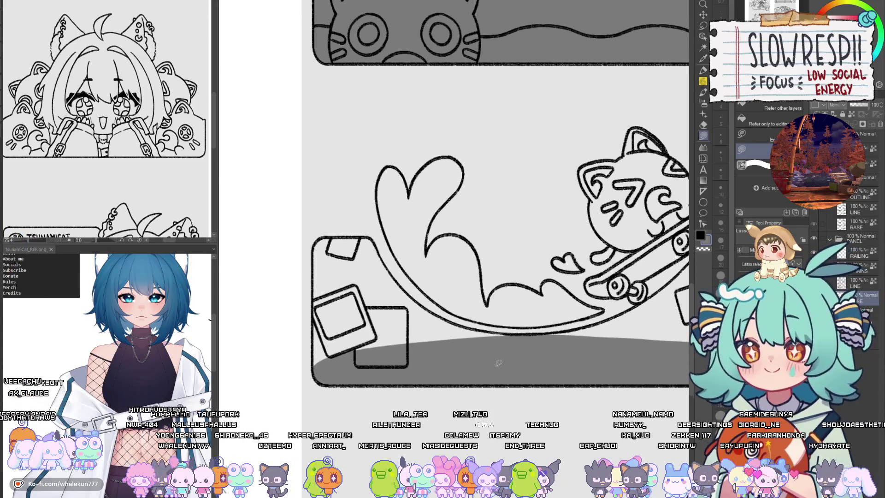
pyautogui.scroll(1, 580, 349)
pyautogui.scroll(2, 533, 341)
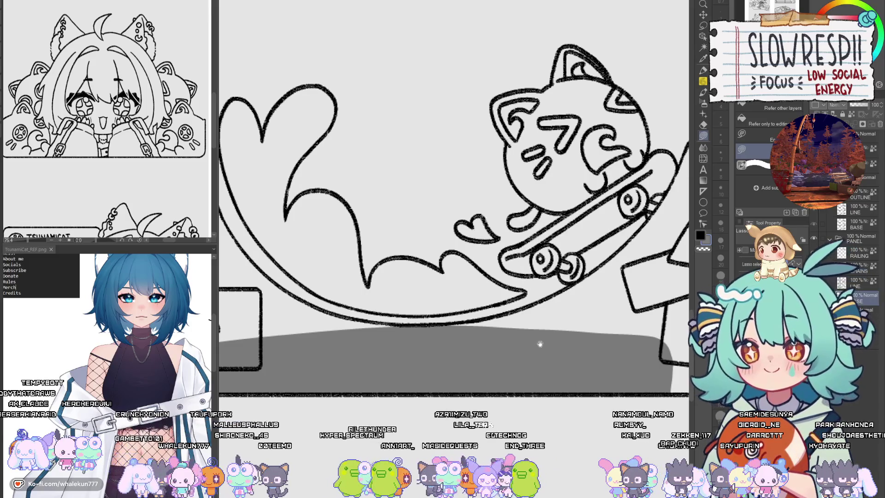
pyautogui.scroll(4, 546, 339)
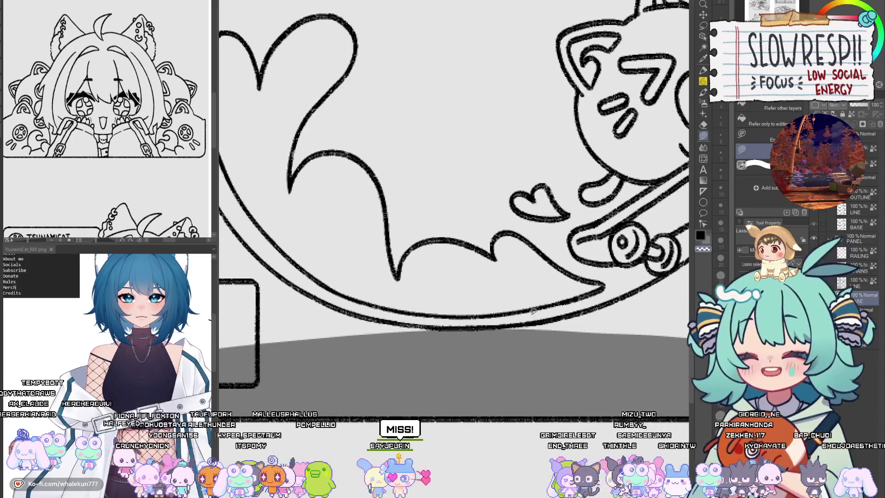
pyautogui.hscroll(-5, 533, 311)
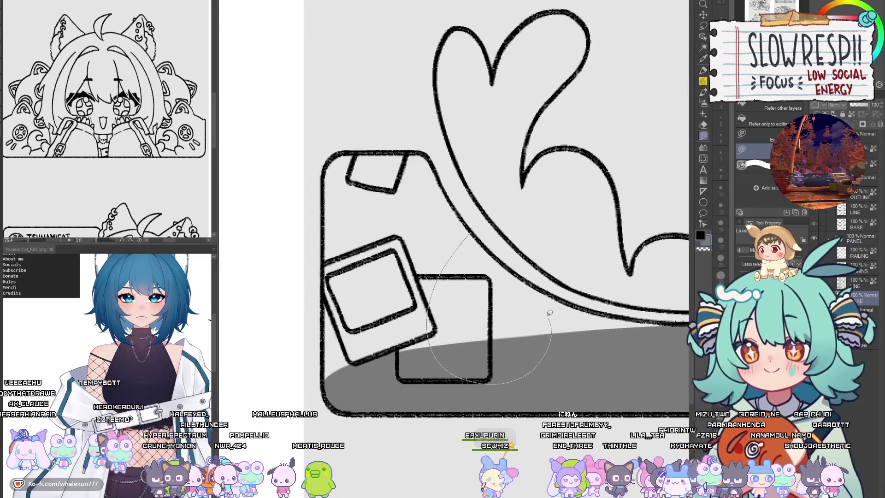
pyautogui.moveTo(504, 260); pyautogui.dragTo(519, 264)
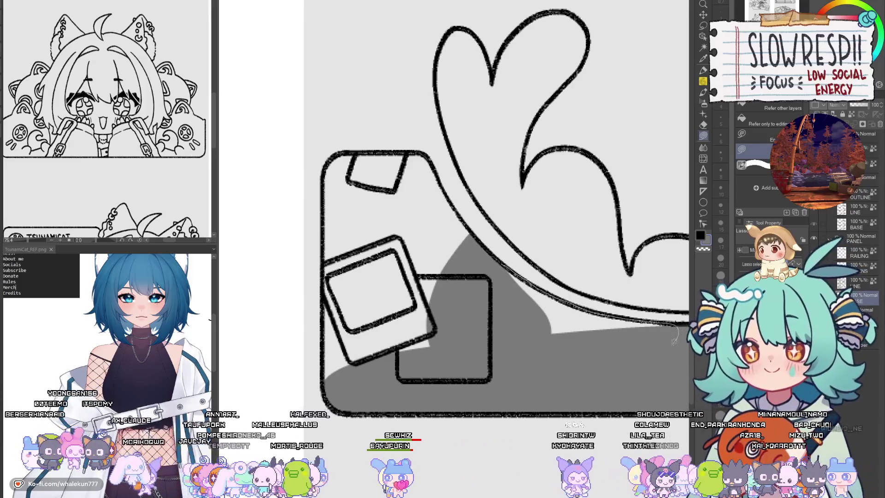
pyautogui.moveTo(673, 341); pyautogui.dragTo(664, 325)
# Step: Fill the bag's left-edge strip, the top small box surround and the inner strip grey, erasing the spill
pyautogui.scroll(2, 517, 296)
pyautogui.hscroll(-3, 517, 297)
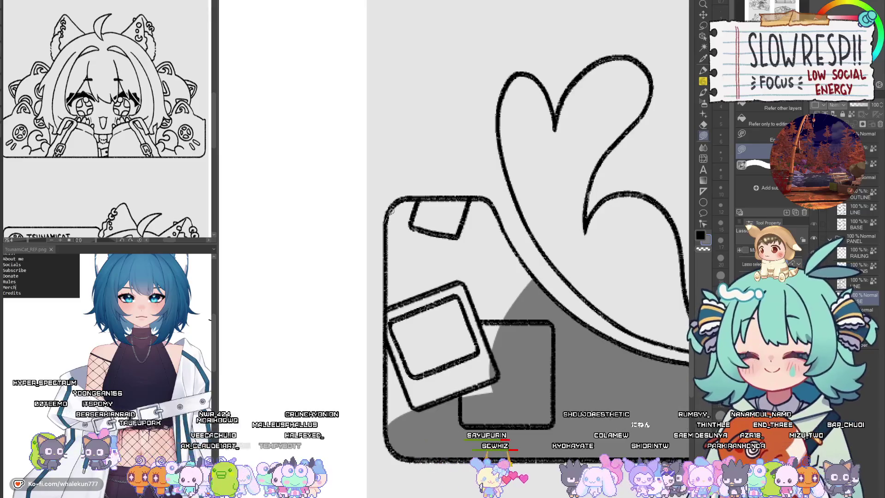
pyautogui.moveTo(405, 443); pyautogui.dragTo(403, 401)
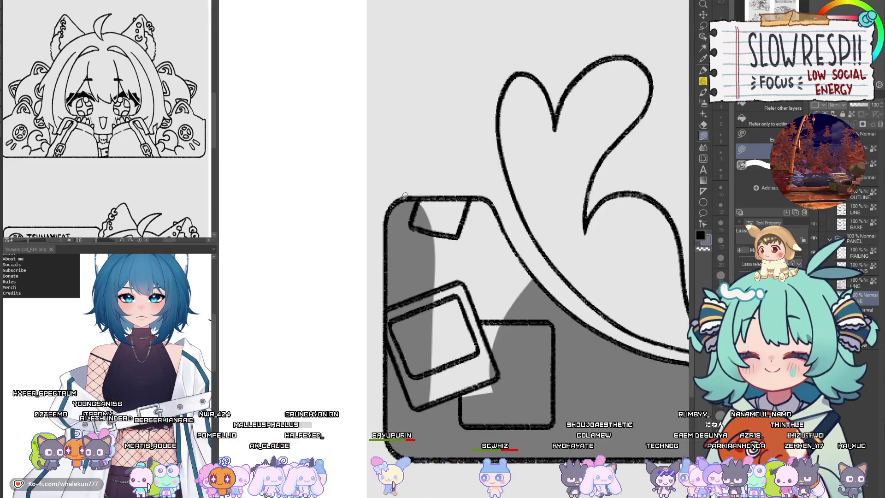
pyautogui.moveTo(483, 233); pyautogui.dragTo(492, 198)
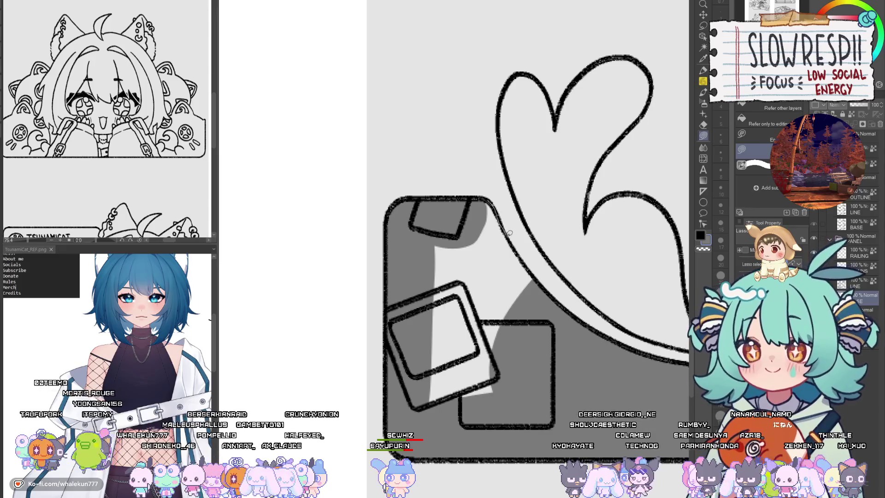
pyautogui.moveTo(467, 227); pyautogui.dragTo(463, 229)
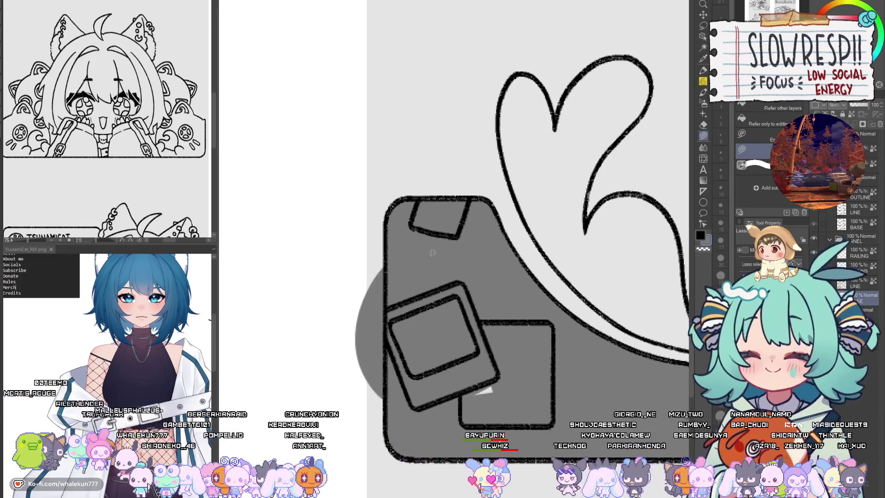
pyautogui.moveTo(372, 436); pyautogui.dragTo(386, 429)
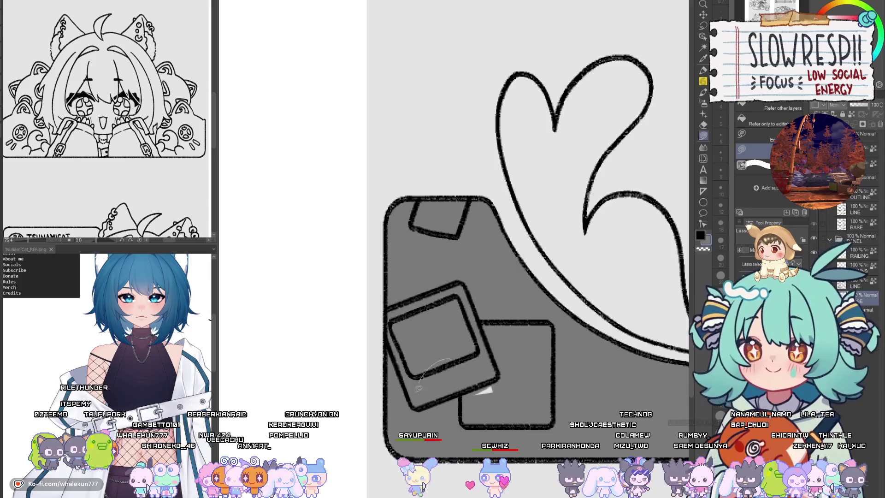
# Step: Shade under the skateboard ramp, between skateboard and sign, and along the sign's right side grey
pyautogui.scroll(-3, 418, 388)
pyautogui.scroll(3, 344, 368)
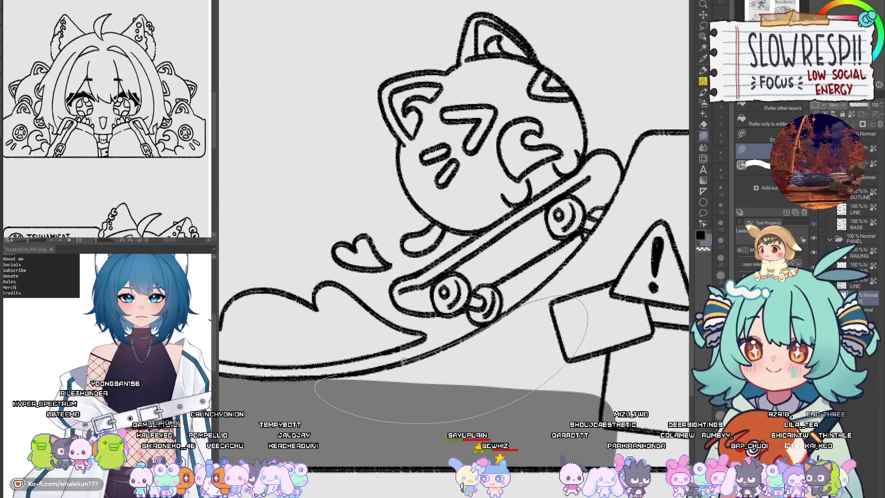
pyautogui.moveTo(403, 361); pyautogui.dragTo(507, 291)
pyautogui.scroll(2, 484, 297)
pyautogui.scroll(2, 461, 294)
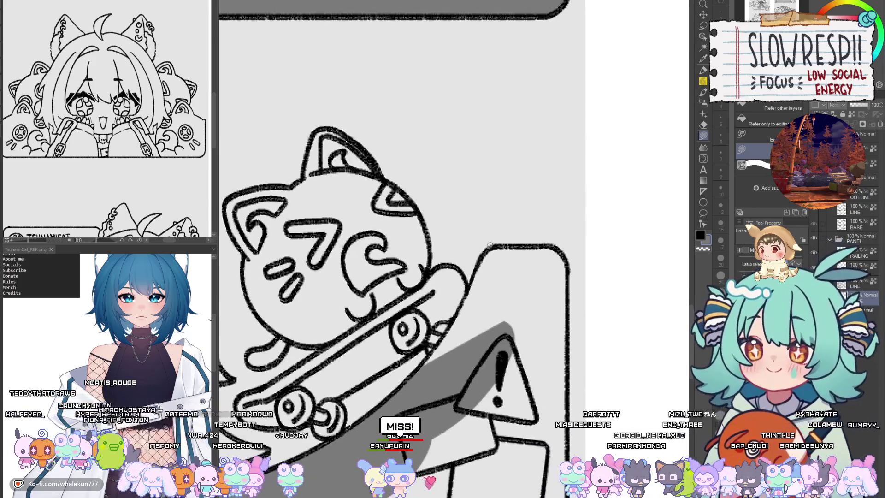
pyautogui.moveTo(420, 404); pyautogui.dragTo(494, 295)
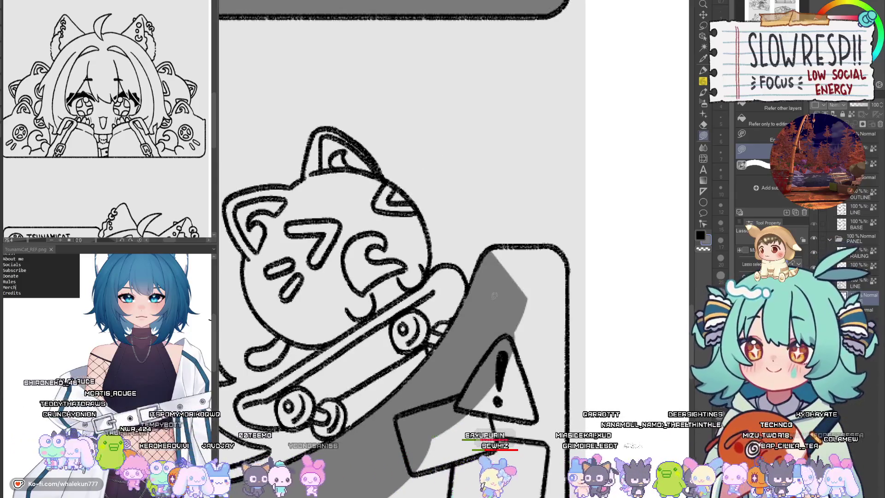
pyautogui.moveTo(559, 252); pyautogui.dragTo(555, 247)
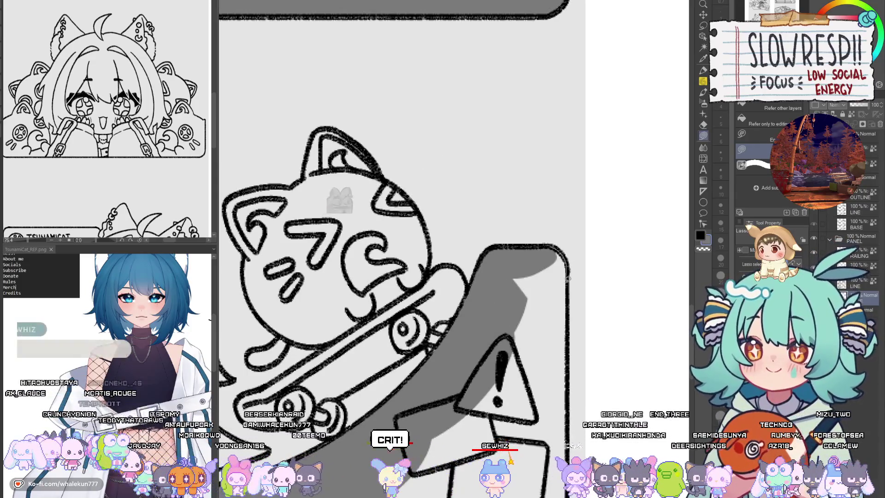
pyautogui.moveTo(558, 319); pyautogui.dragTo(531, 243)
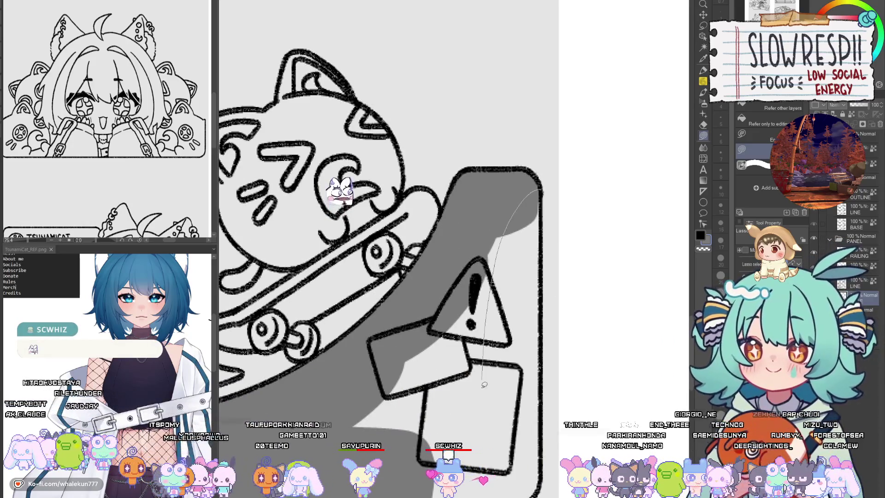
pyautogui.moveTo(535, 473); pyautogui.dragTo(522, 369)
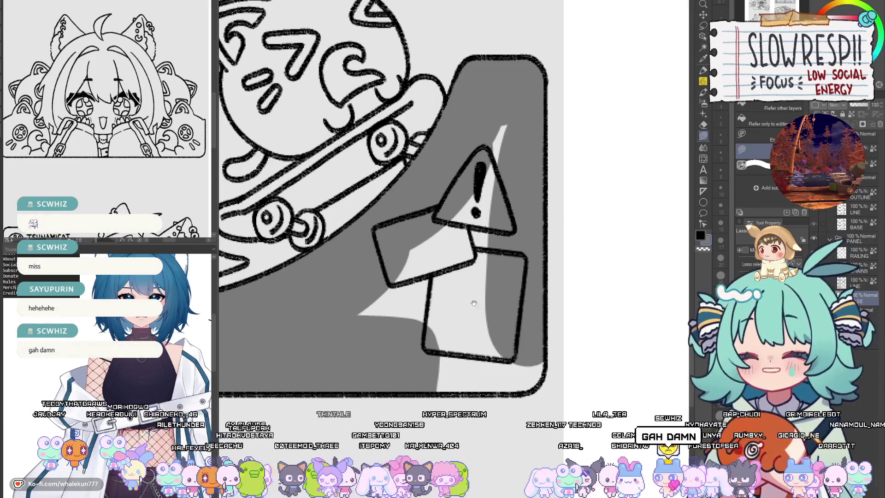
# Step: Fill the enclosed area and the panel's bottom-right corner grey
pyautogui.moveTo(474, 302); pyautogui.dragTo(500, 292)
pyautogui.moveTo(452, 351); pyautogui.dragTo(456, 348)
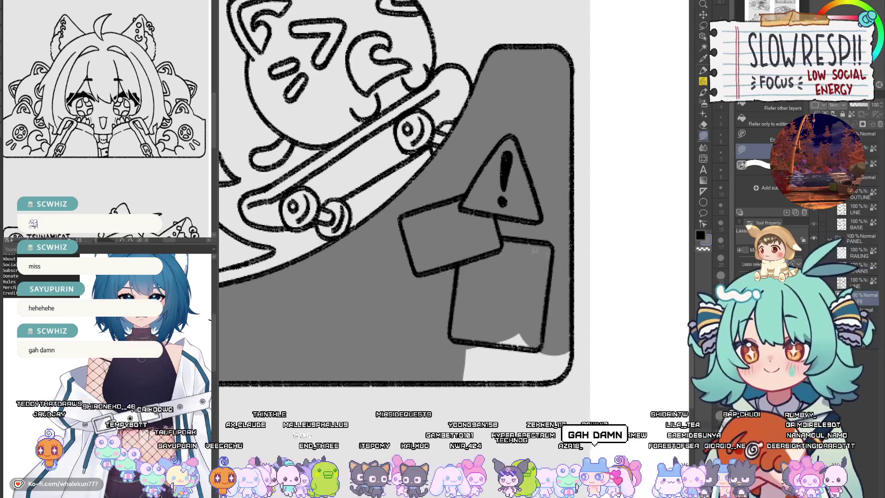
pyautogui.moveTo(547, 300); pyautogui.dragTo(539, 326)
# Step: Fill the heart's left lobe and its lower-left edge with grey
pyautogui.scroll(-6, 539, 326)
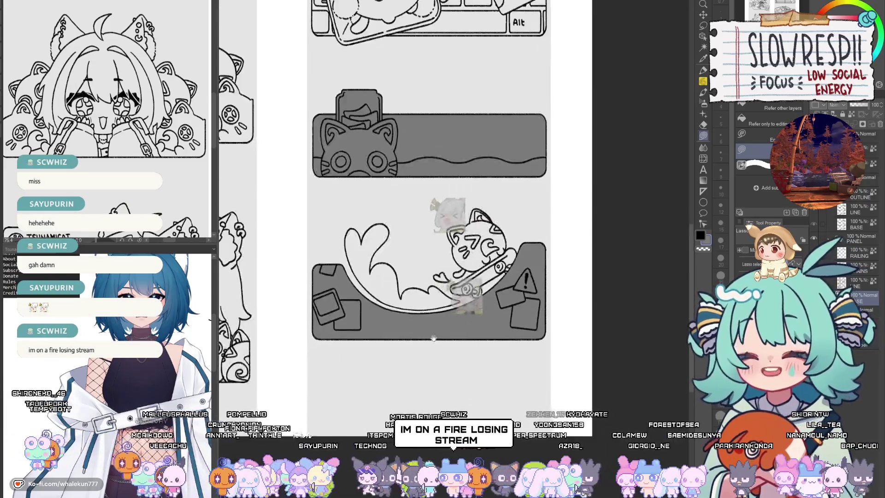
pyautogui.scroll(6, 446, 266)
pyautogui.moveTo(447, 265)
pyautogui.mouseDown()
pyautogui.moveTo(417, 311)
pyautogui.moveTo(436, 336)
pyautogui.moveTo(440, 323)
pyautogui.moveTo(417, 313)
pyautogui.moveTo(443, 281)
pyautogui.moveTo(484, 264)
pyautogui.moveTo(518, 284)
pyautogui.moveTo(509, 359)
pyautogui.moveTo(452, 443)
pyautogui.moveTo(398, 452)
pyautogui.moveTo(405, 350)
pyautogui.mouseUp()
pyautogui.moveTo(388, 314)
pyautogui.mouseDown()
pyautogui.moveTo(398, 387)
pyautogui.moveTo(355, 350)
pyautogui.moveTo(371, 283)
pyautogui.moveTo(344, 323)
pyautogui.moveTo(383, 397)
pyautogui.moveTo(389, 316)
pyautogui.moveTo(381, 326)
pyautogui.mouseUp()
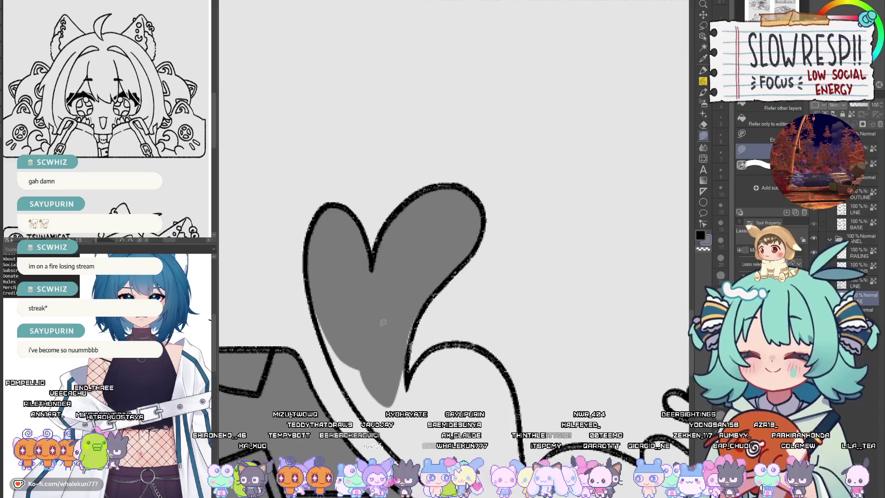
pyautogui.moveTo(392, 362); pyautogui.dragTo(386, 323)
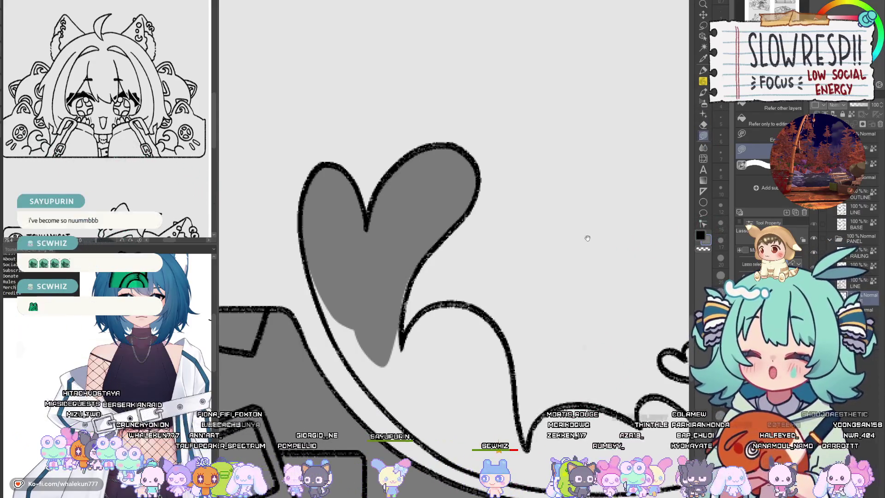
pyautogui.moveTo(440, 331)
pyautogui.mouseDown()
pyautogui.moveTo(473, 276)
pyautogui.moveTo(503, 292)
pyautogui.mouseUp()
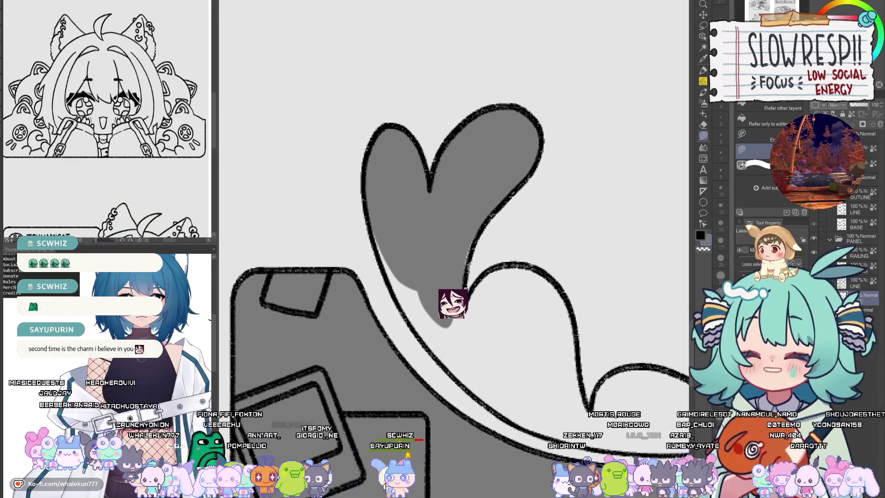
pyautogui.moveTo(369, 215)
pyautogui.mouseDown()
pyautogui.moveTo(391, 281)
pyautogui.moveTo(426, 329)
pyautogui.moveTo(385, 218)
pyautogui.mouseUp()
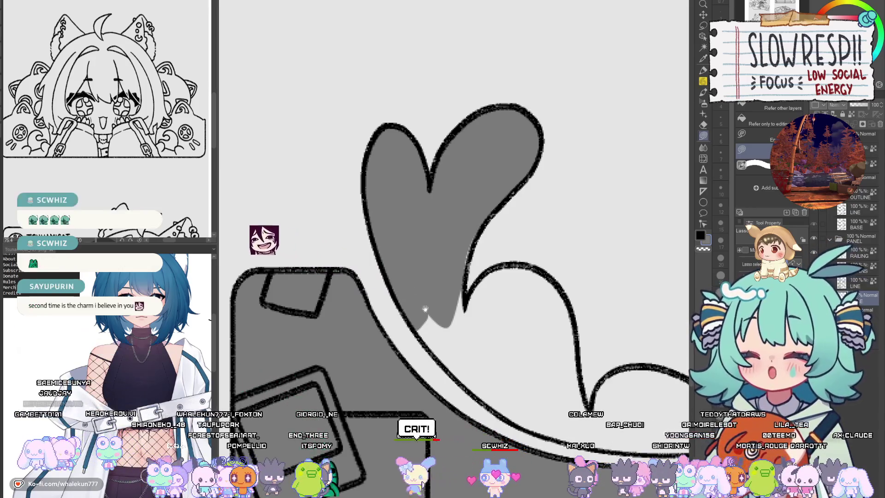
# Step: Fill the area under the lower curve and the section below the heart grey
pyautogui.moveTo(451, 345); pyautogui.dragTo(418, 349)
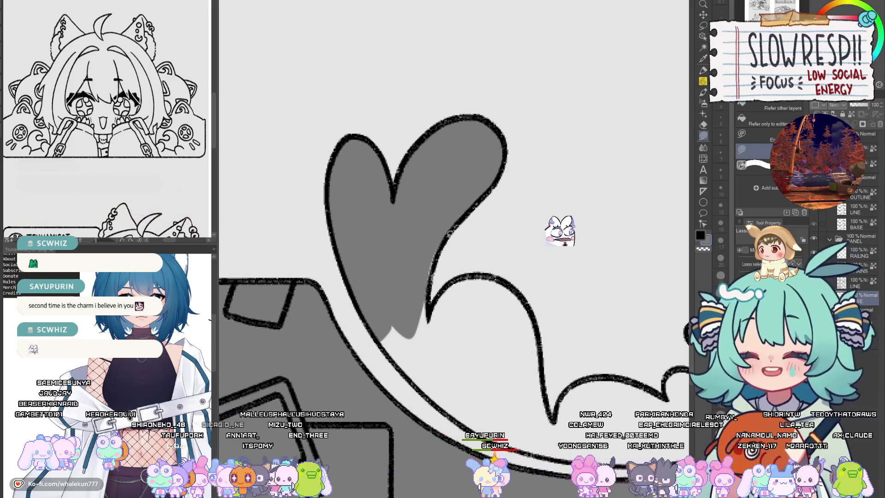
pyautogui.moveTo(440, 249)
pyautogui.mouseDown()
pyautogui.moveTo(467, 214)
pyautogui.moveTo(447, 231)
pyautogui.mouseUp()
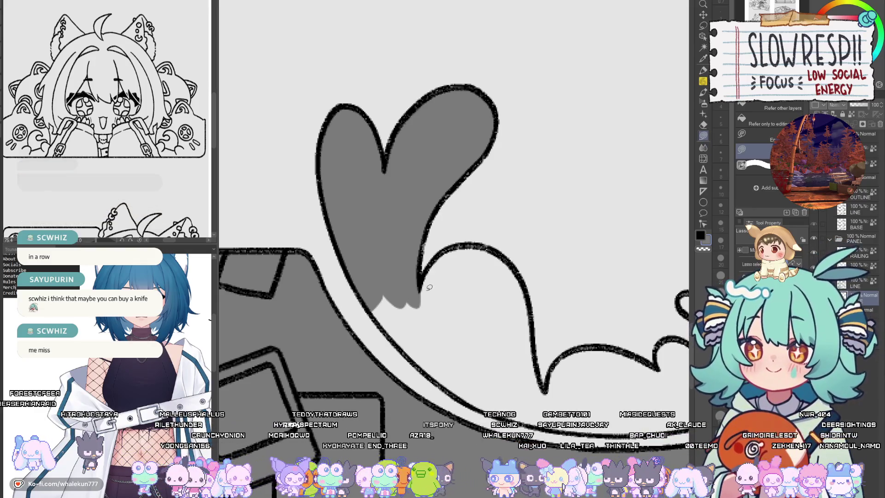
pyautogui.moveTo(521, 323); pyautogui.dragTo(428, 279)
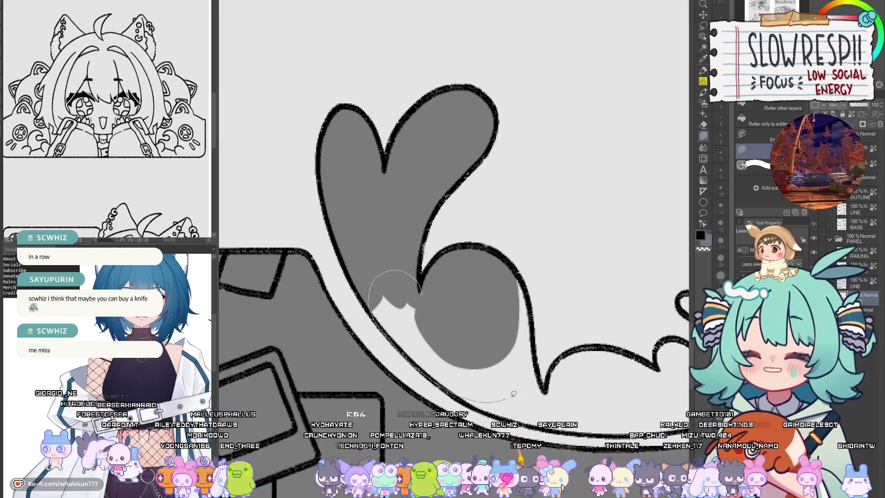
pyautogui.moveTo(513, 394); pyautogui.dragTo(513, 394)
pyautogui.moveTo(507, 270); pyautogui.dragTo(445, 216)
pyautogui.moveTo(444, 217)
pyautogui.mouseDown()
pyautogui.moveTo(461, 240)
pyautogui.moveTo(482, 335)
pyautogui.moveTo(400, 341)
pyautogui.mouseUp()
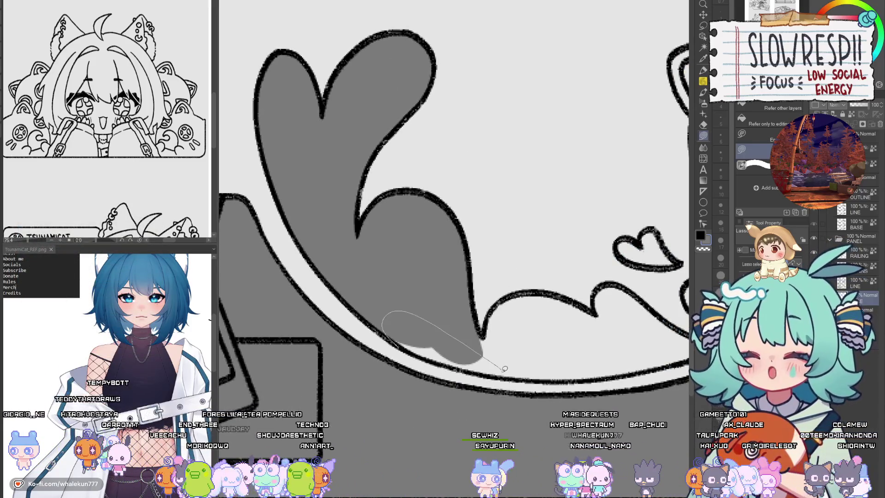
# Step: Extend the grey fill along the lower curve, covering the band between the outlines
pyautogui.moveTo(504, 369); pyautogui.dragTo(476, 363)
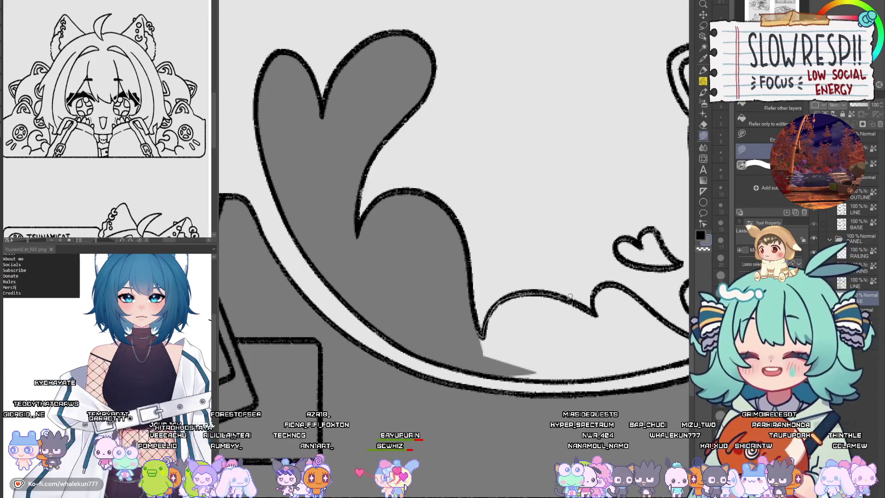
pyautogui.moveTo(552, 363); pyautogui.dragTo(423, 348)
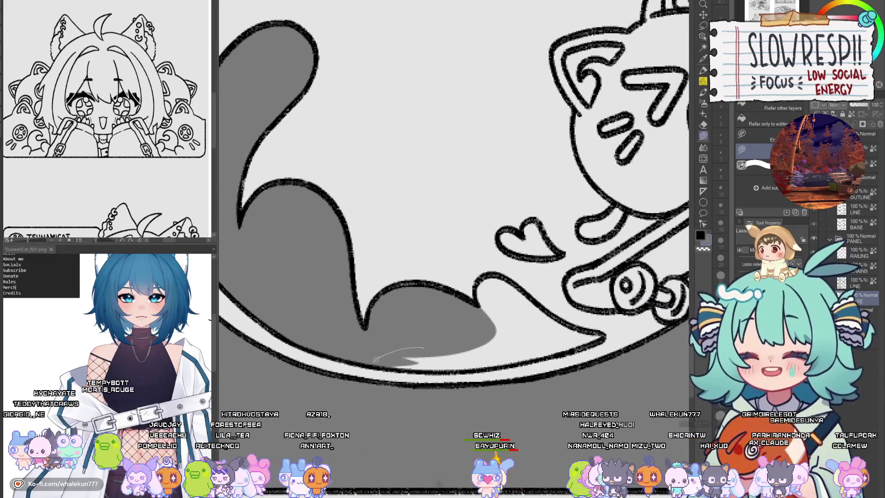
pyautogui.moveTo(483, 369); pyautogui.dragTo(449, 320)
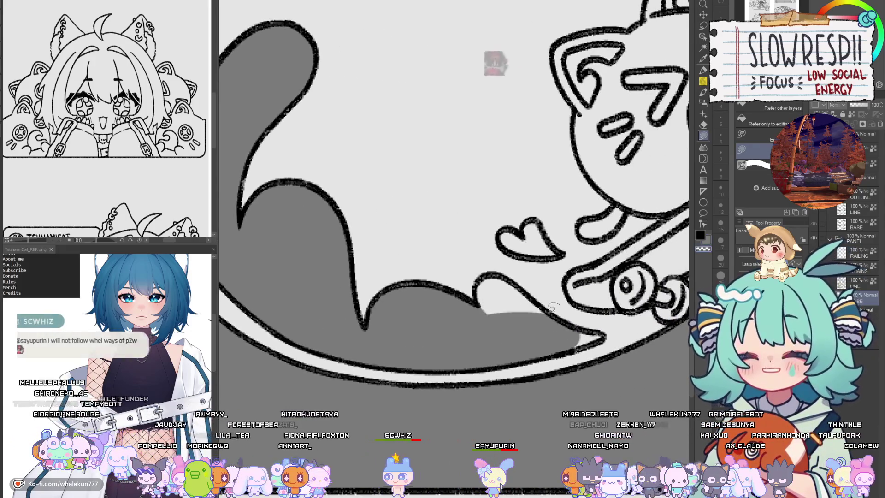
pyautogui.moveTo(581, 331)
pyautogui.mouseDown()
pyautogui.moveTo(539, 324)
pyautogui.moveTo(602, 330)
pyautogui.mouseUp()
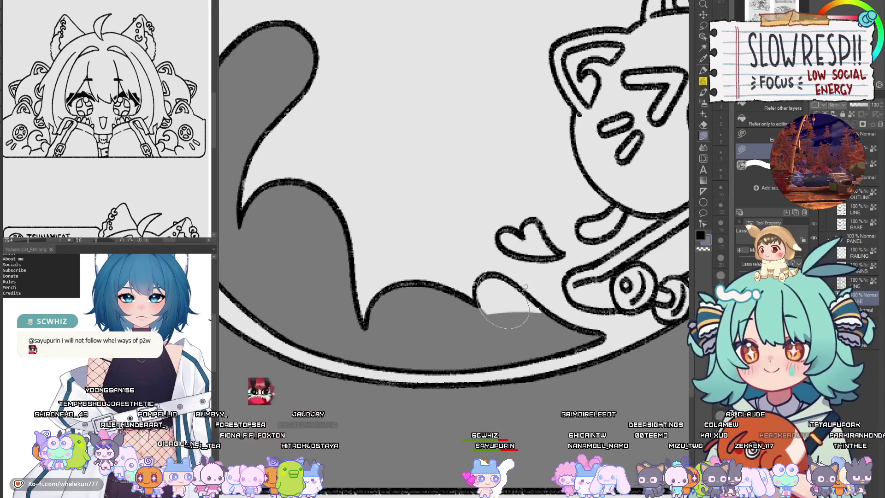
pyautogui.moveTo(525, 287); pyautogui.dragTo(527, 288)
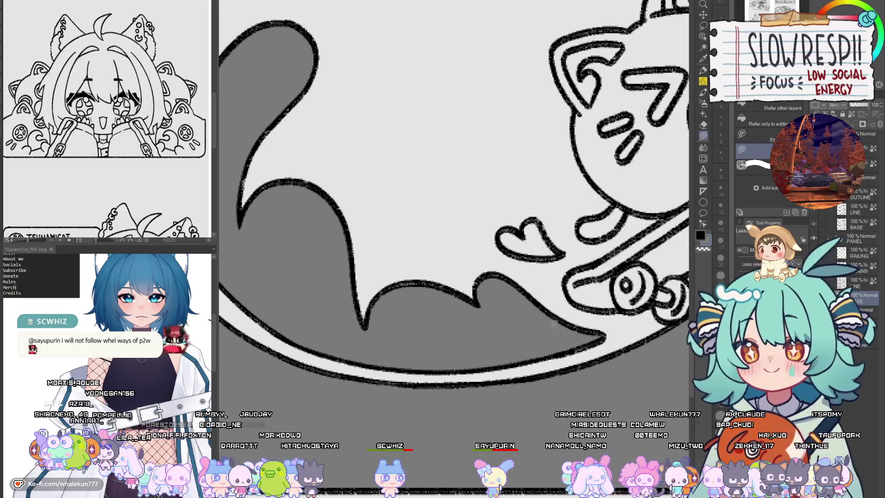
# Step: Fill the small heart and the cat's tongue grey
pyautogui.scroll(-5, 553, 325)
pyautogui.scroll(5, 525, 318)
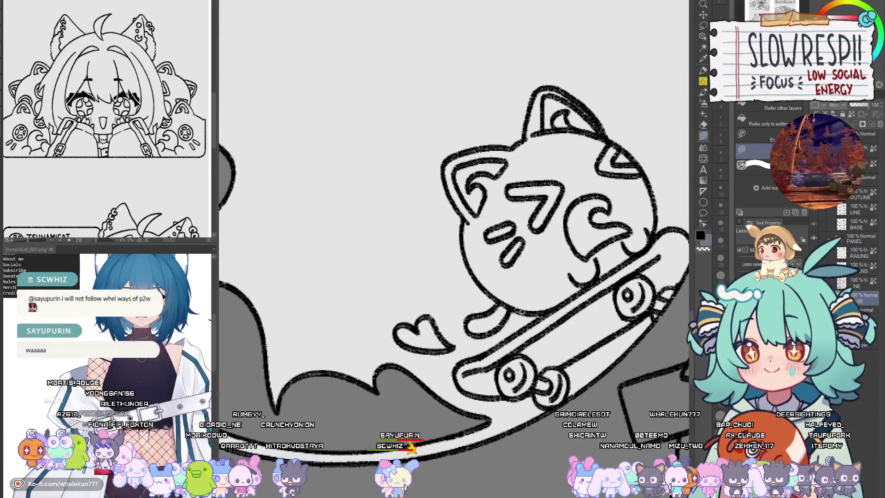
pyautogui.scroll(2, 441, 335)
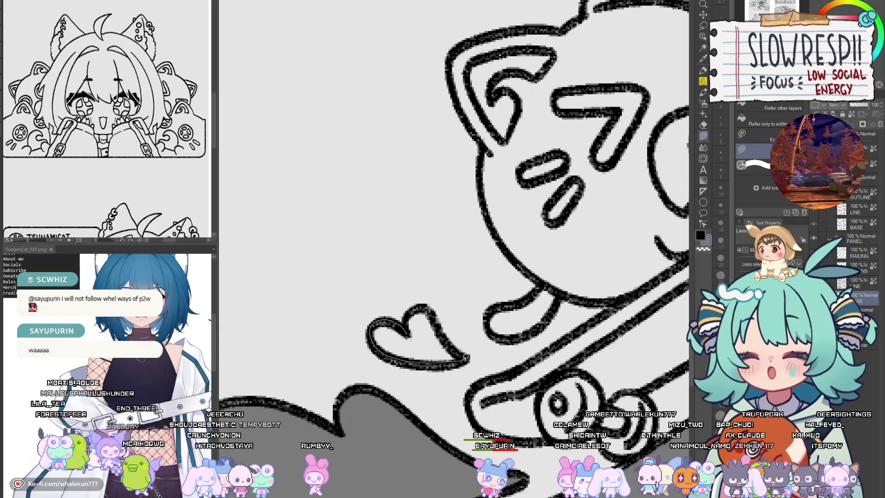
pyautogui.moveTo(428, 307); pyautogui.dragTo(393, 295)
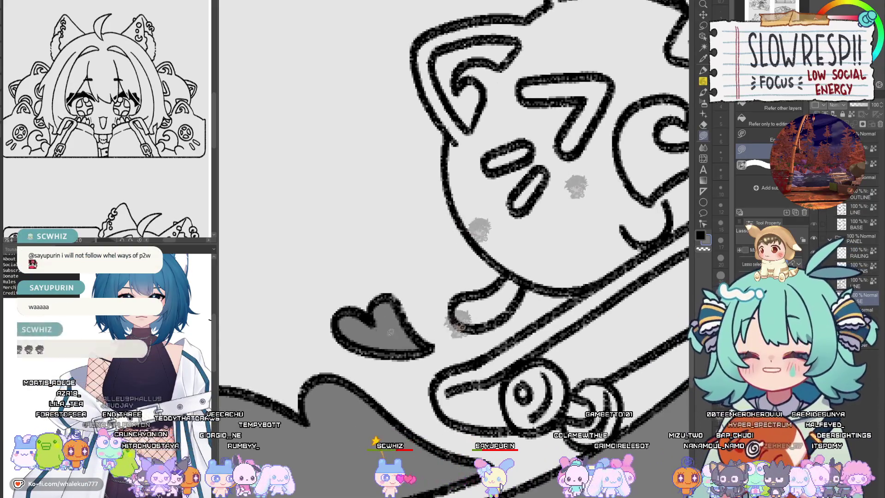
pyautogui.moveTo(528, 249)
pyautogui.mouseDown()
pyautogui.moveTo(456, 318)
pyautogui.moveTo(504, 270)
pyautogui.mouseUp()
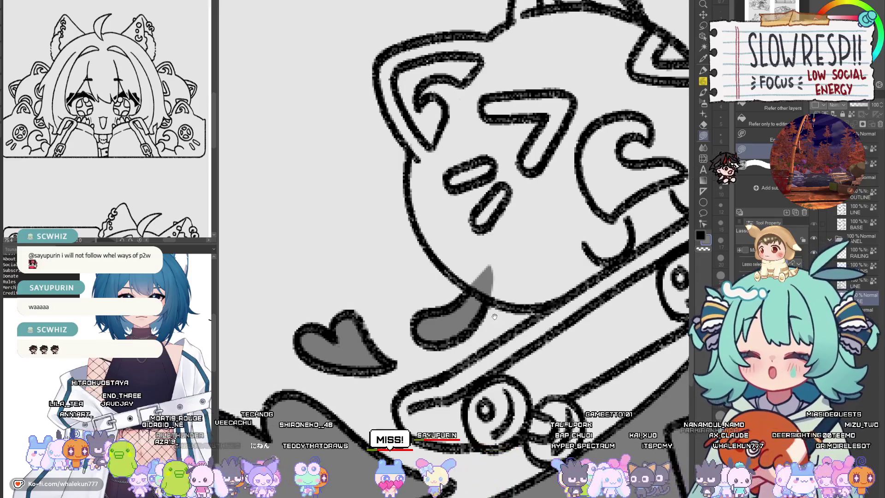
# Step: Lasso-fill the cat's face area with grey
pyautogui.moveTo(500, 318); pyautogui.dragTo(498, 322)
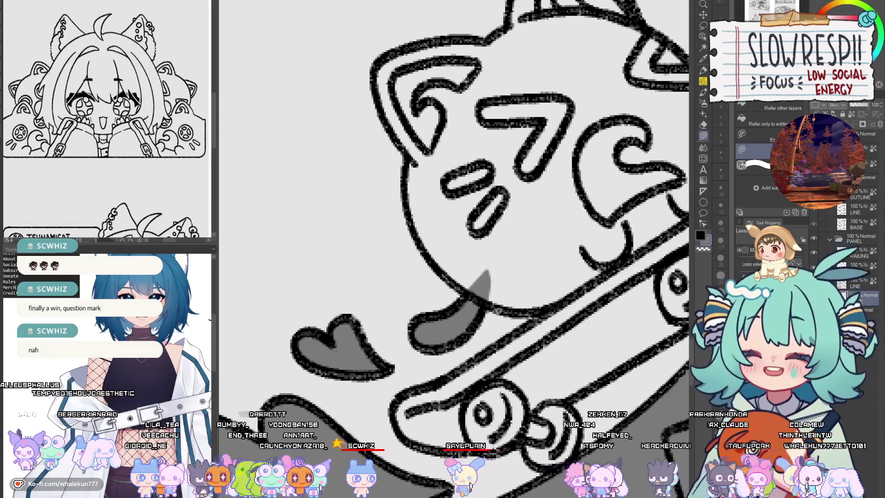
pyautogui.scroll(-1, 498, 310)
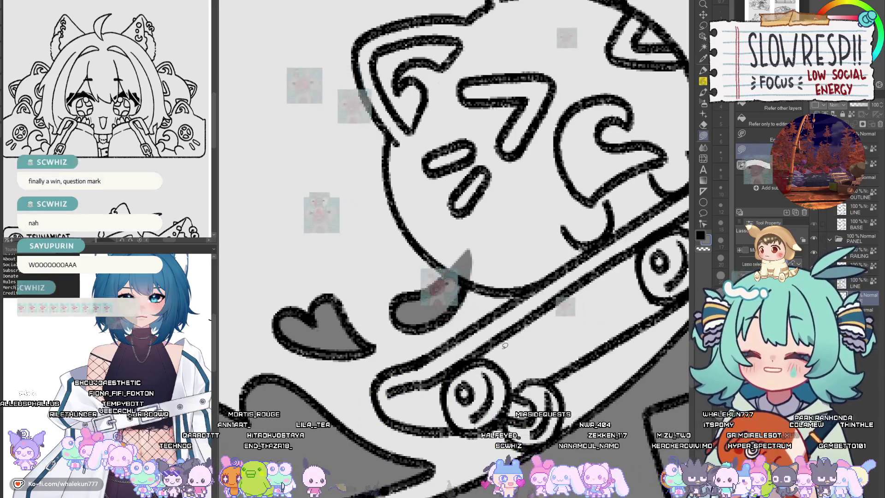
pyautogui.moveTo(528, 336)
pyautogui.mouseDown()
pyautogui.moveTo(519, 338)
pyautogui.moveTo(519, 352)
pyautogui.mouseUp()
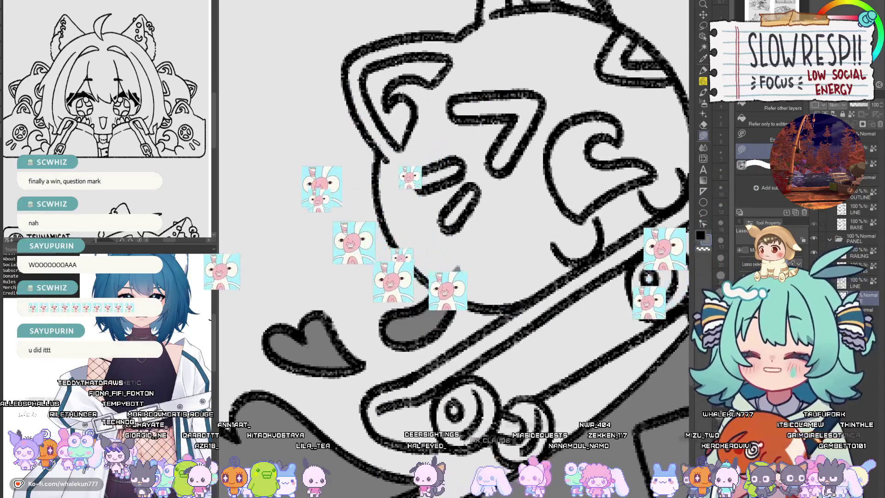
pyautogui.moveTo(494, 130)
pyautogui.mouseDown()
pyautogui.moveTo(403, 203)
pyautogui.moveTo(456, 298)
pyautogui.mouseUp()
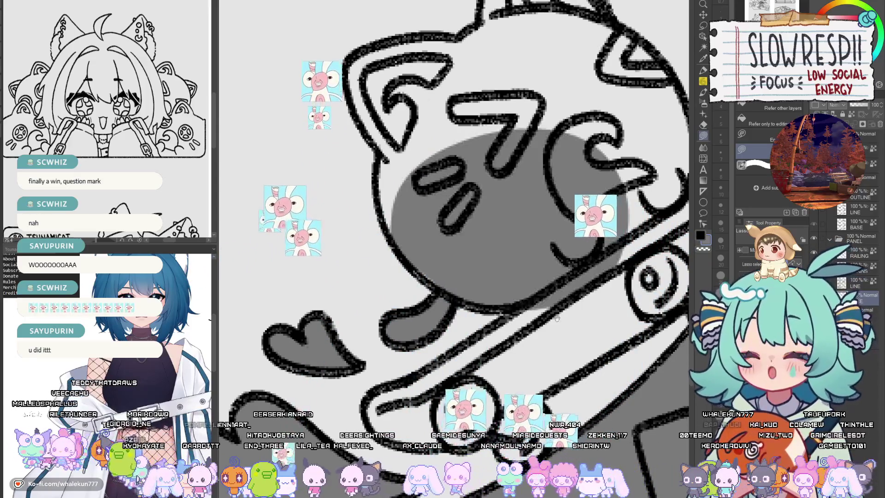
# Step: Shade the skateboard deck and the wheel areas grey
pyautogui.moveTo(414, 258)
pyautogui.mouseDown()
pyautogui.moveTo(403, 253)
pyautogui.moveTo(460, 290)
pyautogui.moveTo(515, 235)
pyautogui.mouseUp()
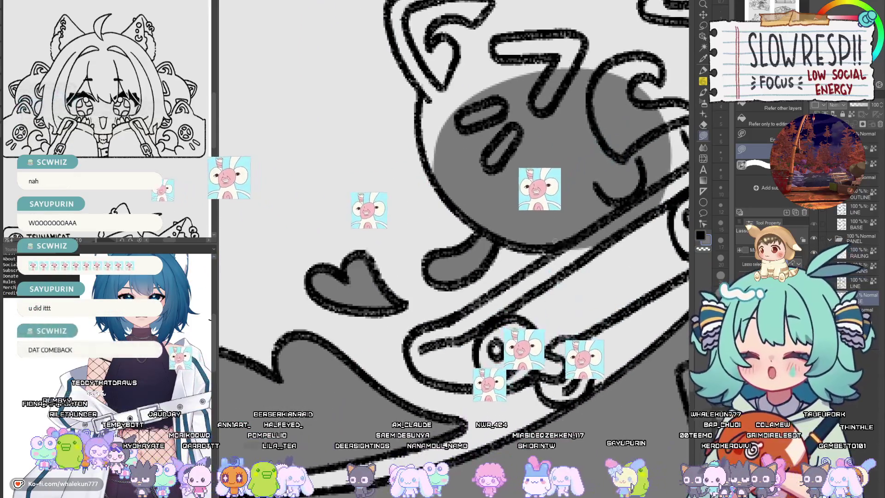
pyautogui.moveTo(572, 237)
pyautogui.mouseDown()
pyautogui.moveTo(448, 314)
pyautogui.moveTo(470, 364)
pyautogui.moveTo(613, 286)
pyautogui.moveTo(571, 237)
pyautogui.mouseUp()
pyautogui.moveTo(496, 339)
pyautogui.mouseDown()
pyautogui.moveTo(447, 329)
pyautogui.moveTo(369, 341)
pyautogui.mouseUp()
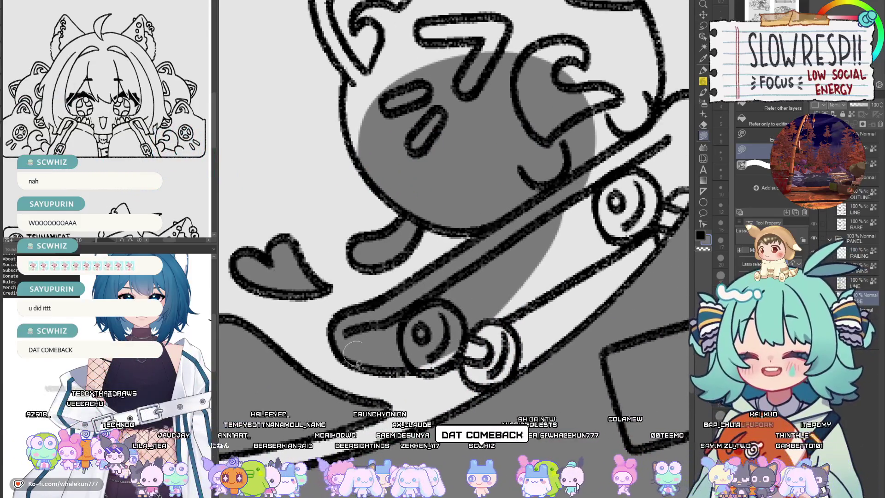
pyautogui.moveTo(453, 352); pyautogui.dragTo(473, 387)
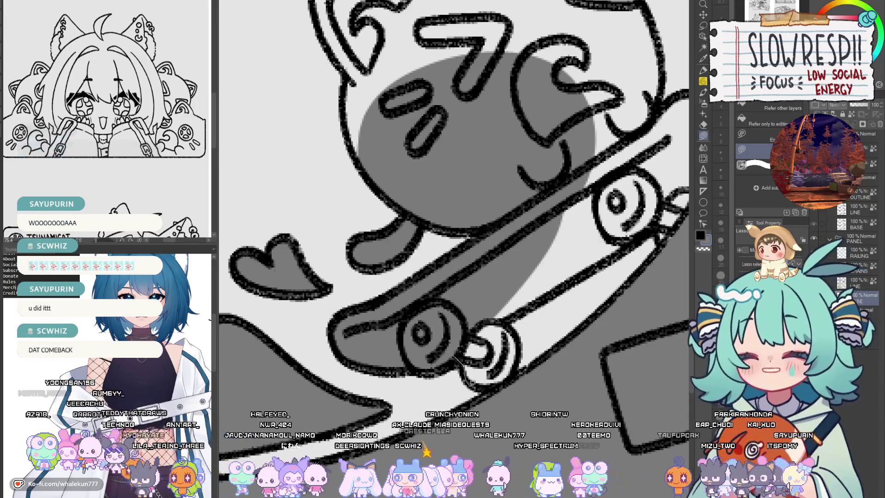
pyautogui.moveTo(520, 346); pyautogui.dragTo(427, 345)
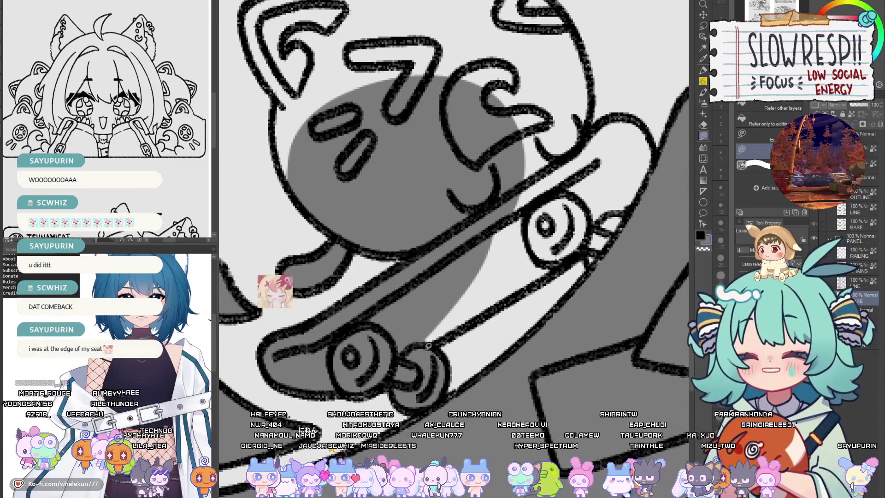
pyautogui.moveTo(548, 276)
pyautogui.mouseDown()
pyautogui.moveTo(579, 242)
pyautogui.moveTo(584, 246)
pyautogui.mouseUp()
pyautogui.moveTo(584, 249)
pyautogui.mouseDown()
pyautogui.moveTo(485, 332)
pyautogui.moveTo(534, 321)
pyautogui.moveTo(559, 240)
pyautogui.mouseUp()
pyautogui.moveTo(545, 206)
pyautogui.mouseDown()
pyautogui.moveTo(461, 207)
pyautogui.moveTo(414, 240)
pyautogui.mouseUp()
# Step: Shade the upper-right part of the cat's head grey
pyautogui.scroll(-3, 546, 253)
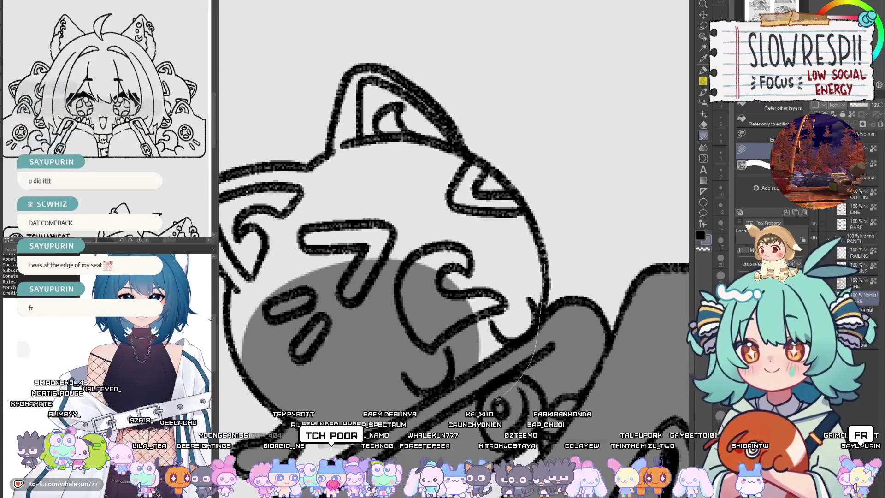
pyautogui.moveTo(365, 255)
pyautogui.mouseDown()
pyautogui.moveTo(470, 171)
pyautogui.moveTo(524, 195)
pyautogui.moveTo(547, 279)
pyautogui.mouseUp()
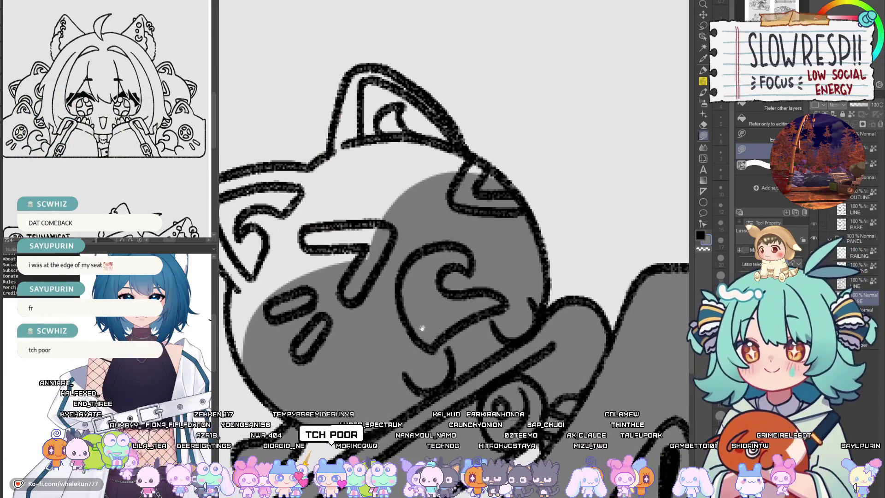
pyautogui.moveTo(295, 175)
pyautogui.mouseDown()
pyautogui.moveTo(437, 217)
pyautogui.moveTo(344, 230)
pyautogui.moveTo(350, 274)
pyautogui.moveTo(376, 331)
pyautogui.moveTo(488, 440)
pyautogui.moveTo(421, 317)
pyautogui.mouseUp()
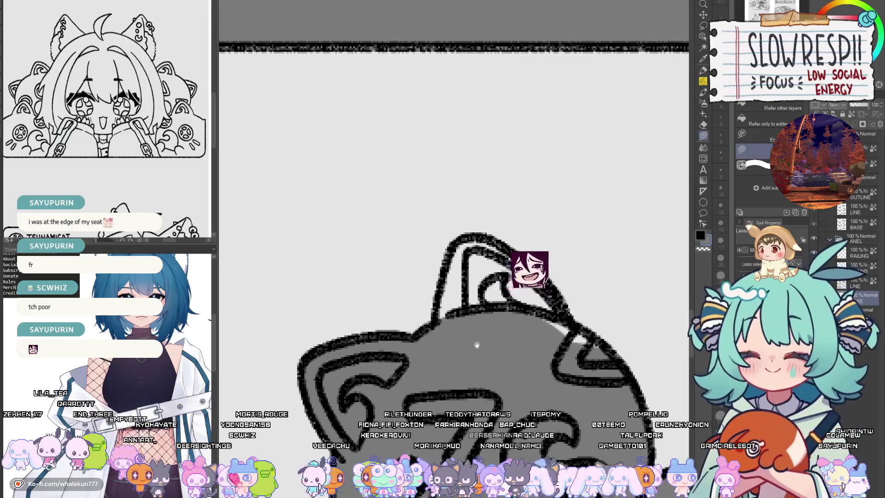
pyautogui.moveTo(466, 234)
pyautogui.mouseDown()
pyautogui.moveTo(444, 349)
pyautogui.moveTo(530, 277)
pyautogui.moveTo(493, 237)
pyautogui.moveTo(570, 310)
pyautogui.moveTo(599, 368)
pyautogui.moveTo(601, 396)
pyautogui.mouseUp()
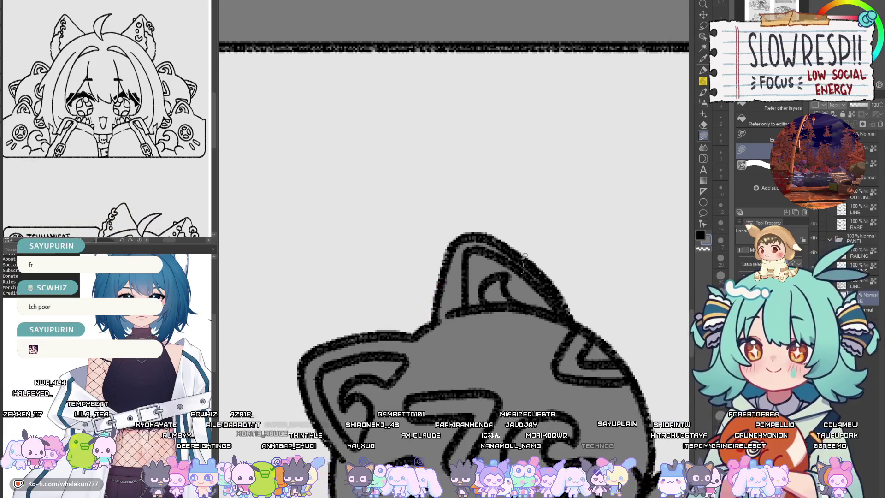
# Step: Zoom in on the keychain panel and mirror the canvas view horizontally with H
pyautogui.scroll(-5, 524, 256)
pyautogui.scroll(3, 470, 332)
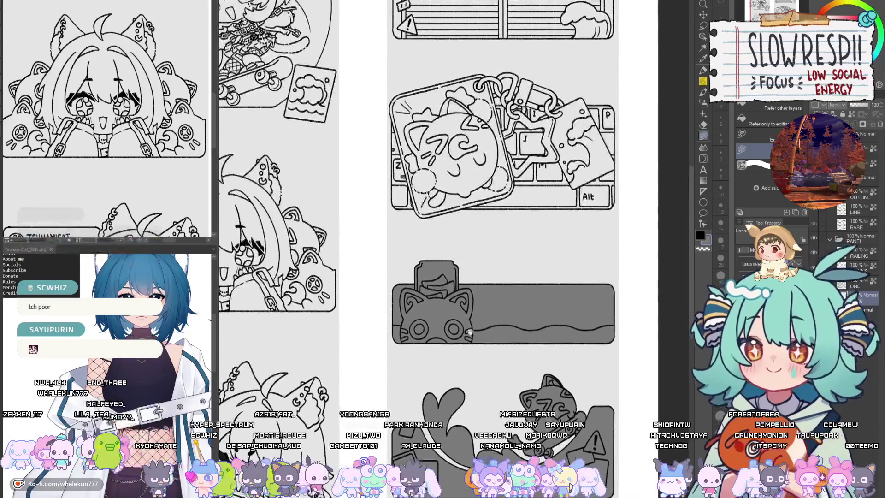
pyautogui.scroll(2, 470, 333)
pyautogui.scroll(4, 397, 284)
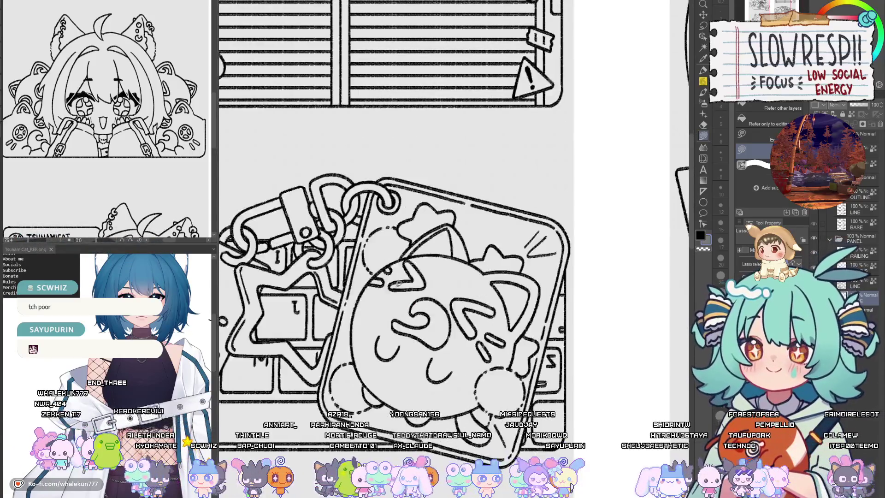
pyautogui.press('h')
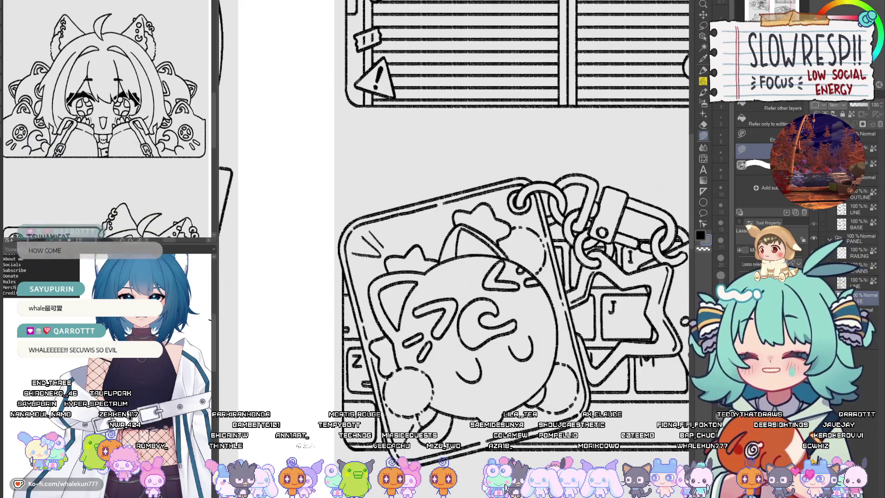
# Step: Fit the page in view, return to Lasso Fill and zoom onto the keychain drawing
pyautogui.press('p')
pyautogui.moveTo(570, 323); pyautogui.dragTo(554, 244)
pyautogui.hotkey('ctrl', '0')
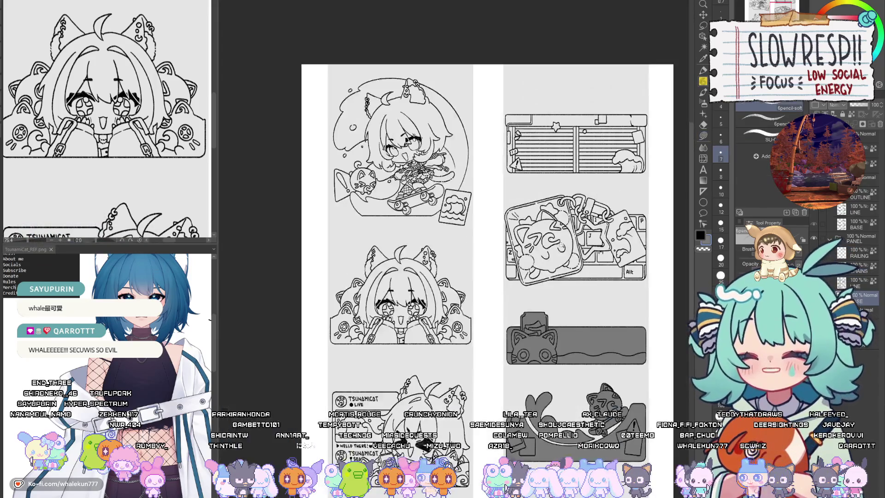
pyautogui.click(705, 135)
pyautogui.scroll(5, 499, 277)
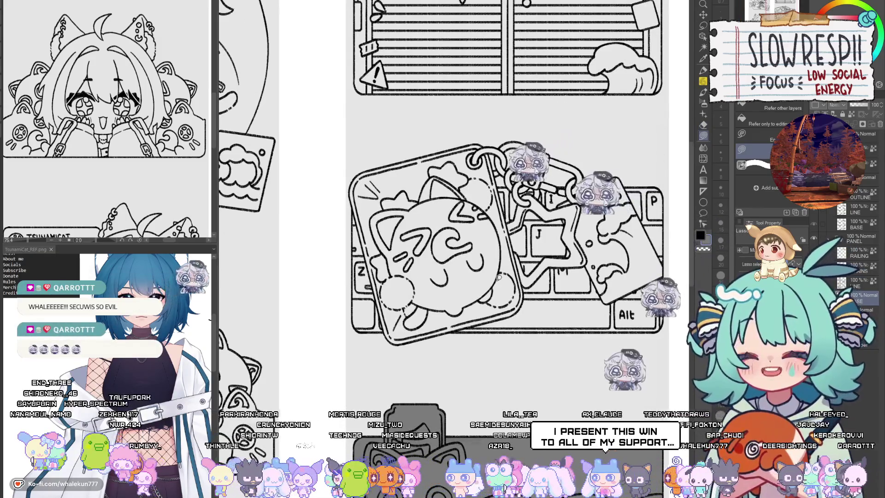
pyautogui.moveTo(498, 277); pyautogui.dragTo(462, 292)
pyautogui.scroll(4, 293, 264)
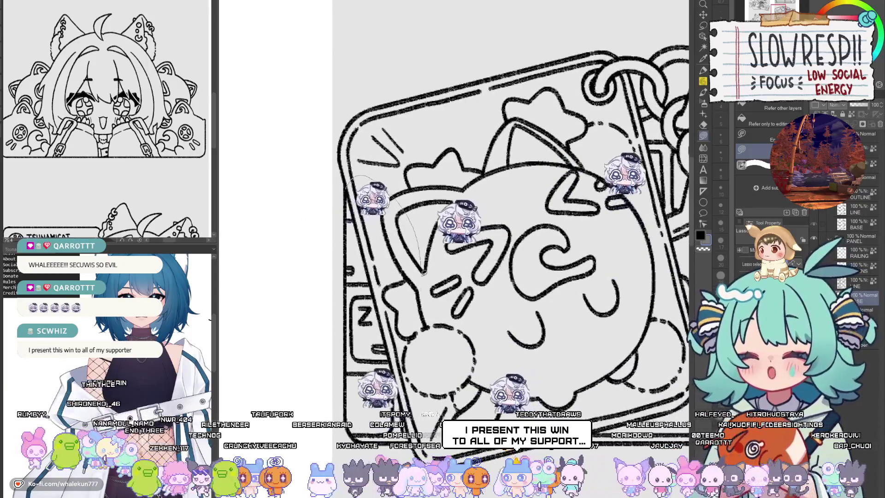
# Step: Shade the keychain's left part and the cat plush's lower half grey
pyautogui.moveTo(350, 175); pyautogui.dragTo(350, 376)
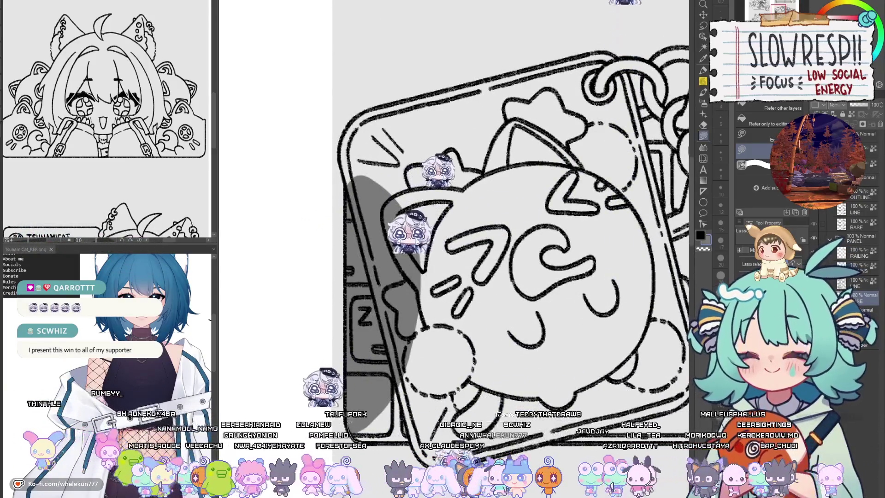
pyautogui.moveTo(461, 276); pyautogui.dragTo(398, 241)
pyautogui.moveTo(323, 396)
pyautogui.mouseDown()
pyautogui.moveTo(461, 238)
pyautogui.moveTo(663, 382)
pyautogui.moveTo(659, 403)
pyautogui.mouseUp()
pyautogui.moveTo(409, 414); pyautogui.dragTo(386, 380)
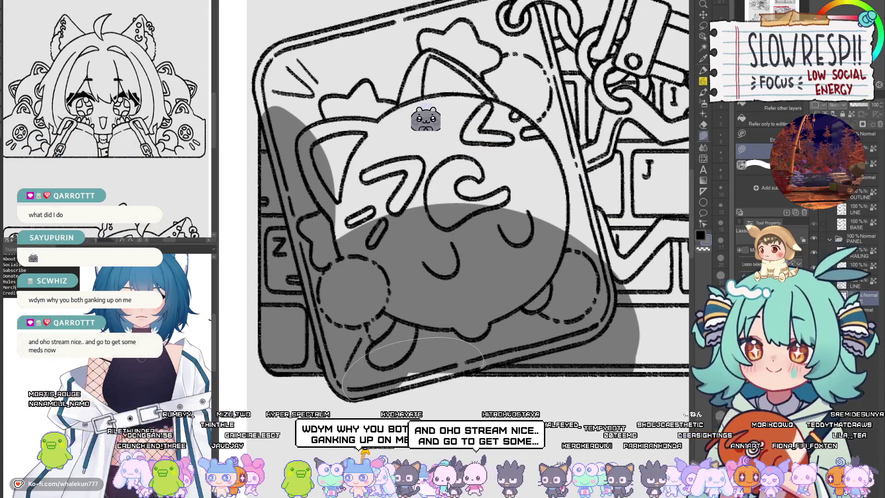
pyautogui.moveTo(408, 231)
pyautogui.mouseDown()
pyautogui.moveTo(417, 363)
pyautogui.moveTo(489, 390)
pyautogui.mouseUp()
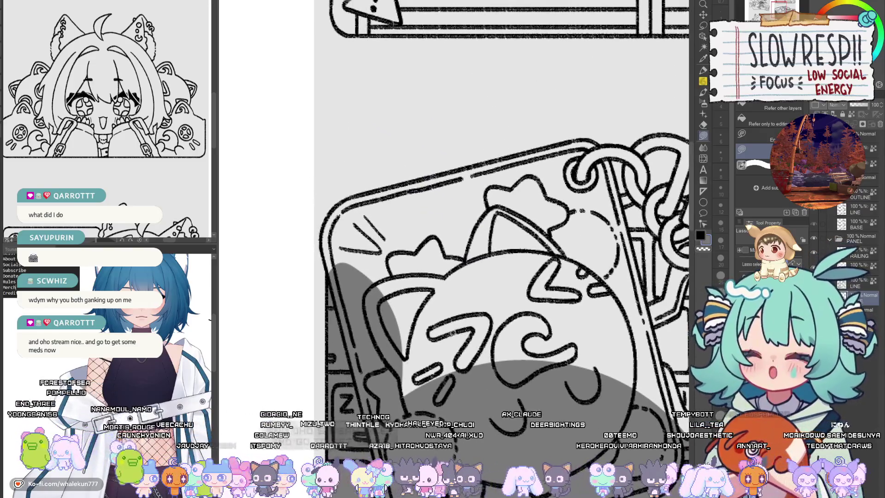
pyautogui.scroll(-2, 453, 332)
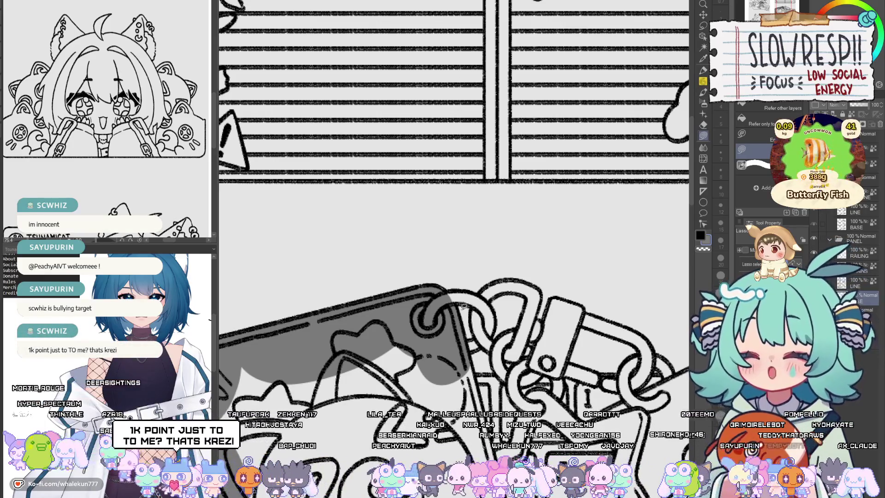
# Step: Switch to Lasso Fill and shade the first chain link parts gray
pyautogui.click(704, 136)
pyautogui.scroll(-5, 543, 229)
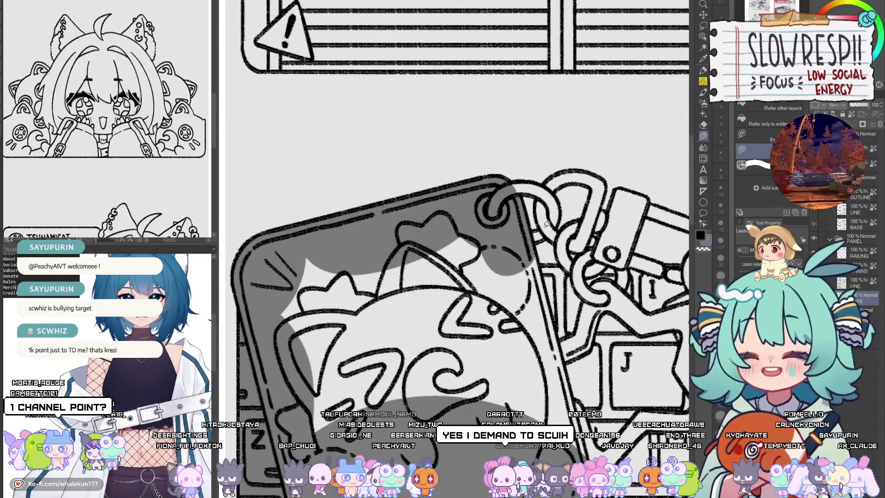
pyautogui.scroll(5, 547, 224)
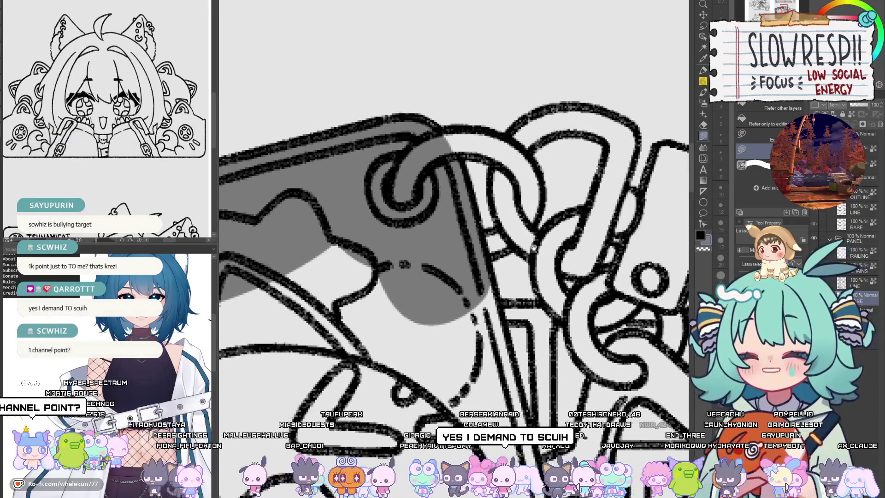
pyautogui.moveTo(533, 248)
pyautogui.mouseDown()
pyautogui.moveTo(546, 252)
pyautogui.moveTo(560, 198)
pyautogui.moveTo(530, 152)
pyautogui.moveTo(511, 231)
pyautogui.mouseUp()
pyautogui.moveTo(522, 159)
pyautogui.mouseDown()
pyautogui.moveTo(525, 240)
pyautogui.moveTo(552, 247)
pyautogui.mouseUp()
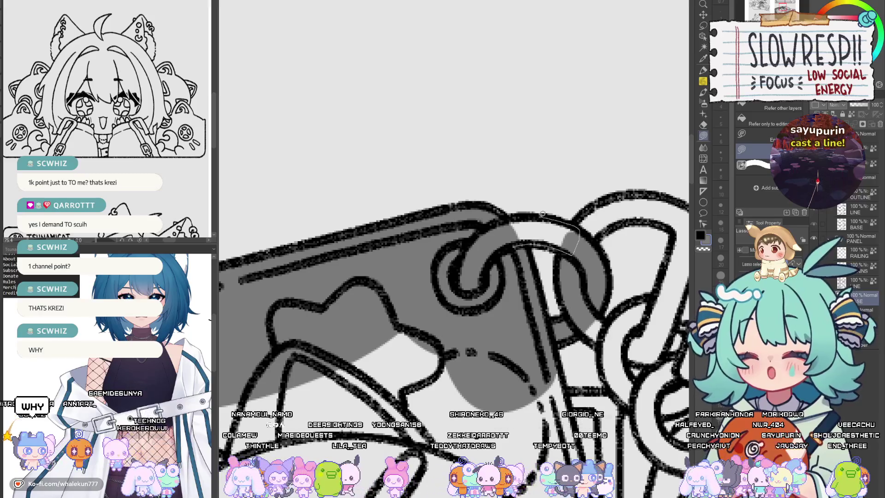
pyautogui.moveTo(543, 213); pyautogui.dragTo(511, 244)
pyautogui.moveTo(490, 207); pyautogui.dragTo(420, 240)
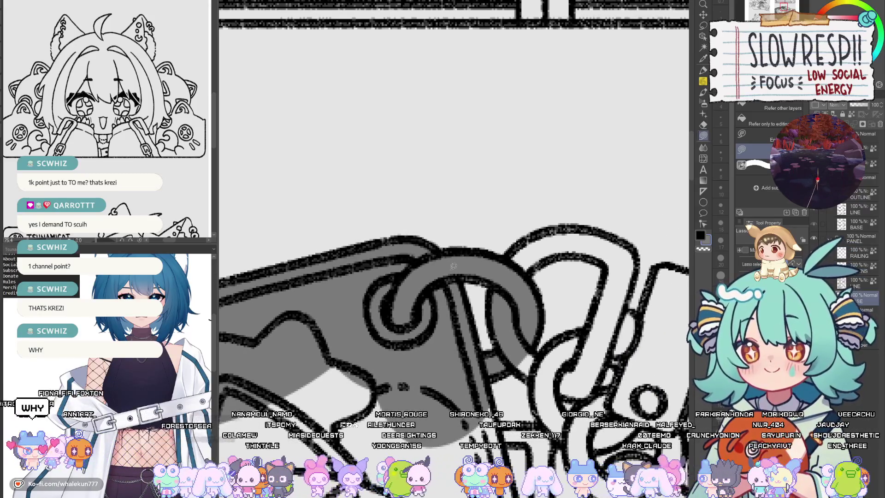
# Step: Fill the shadow across and around the next chain link gray
pyautogui.moveTo(528, 253)
pyautogui.mouseDown()
pyautogui.moveTo(516, 260)
pyautogui.moveTo(530, 237)
pyautogui.moveTo(569, 260)
pyautogui.mouseUp()
pyautogui.moveTo(495, 296); pyautogui.dragTo(490, 274)
pyautogui.moveTo(574, 231); pyautogui.dragTo(524, 222)
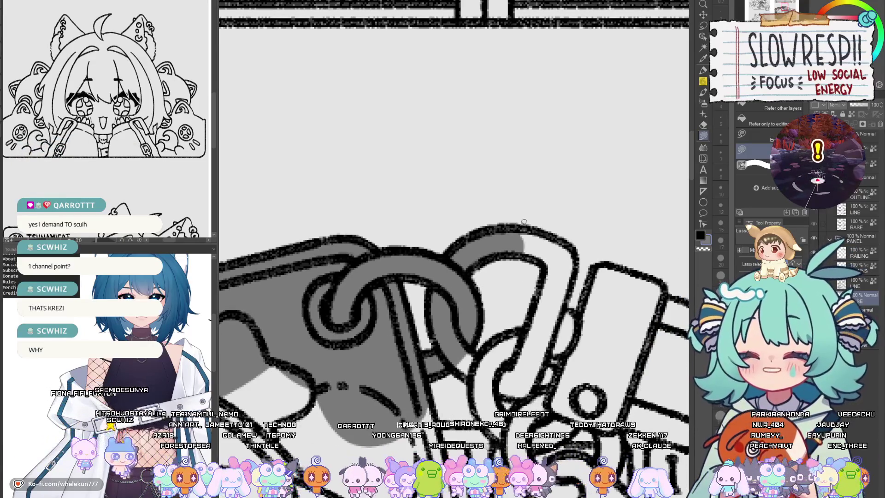
pyautogui.moveTo(533, 349)
pyautogui.mouseDown()
pyautogui.moveTo(569, 295)
pyautogui.moveTo(557, 232)
pyautogui.mouseUp()
pyautogui.moveTo(577, 317); pyautogui.dragTo(572, 288)
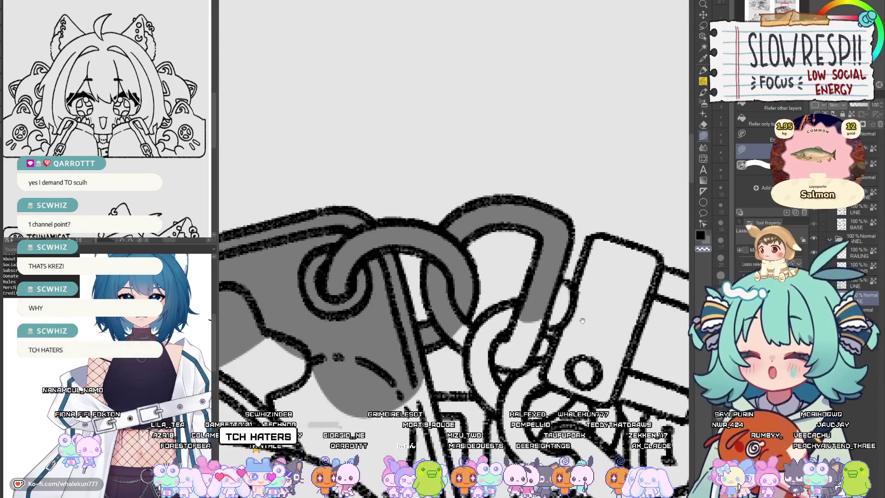
pyautogui.moveTo(582, 320)
pyautogui.mouseDown()
pyautogui.moveTo(589, 281)
pyautogui.moveTo(562, 299)
pyautogui.moveTo(599, 322)
pyautogui.moveTo(535, 329)
pyautogui.moveTo(547, 320)
pyautogui.mouseUp()
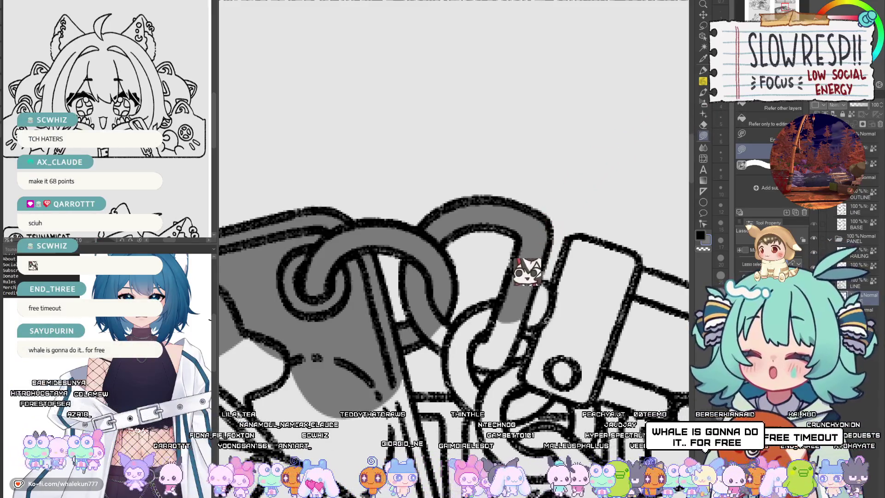
# Step: Shade the curving shadows on the right-hand chain links and beside the chain gray
pyautogui.moveTo(546, 319); pyautogui.dragTo(604, 276)
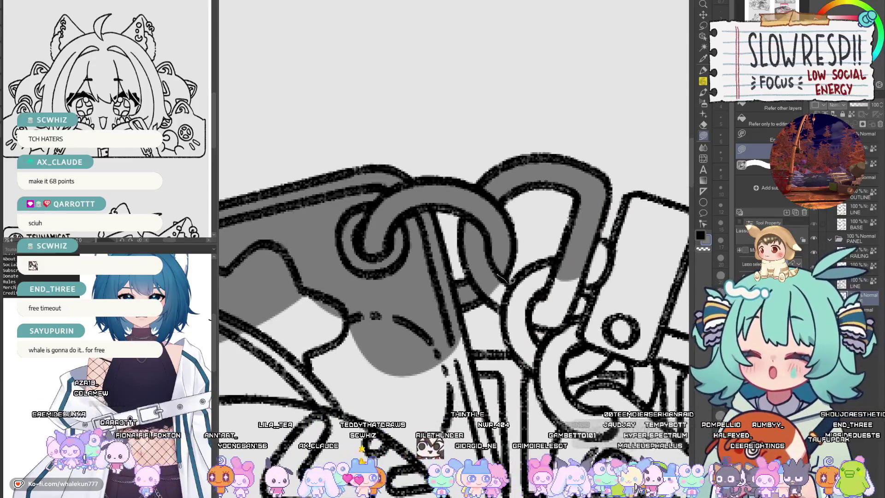
pyautogui.moveTo(560, 259)
pyautogui.mouseDown()
pyautogui.moveTo(518, 284)
pyautogui.moveTo(504, 323)
pyautogui.moveTo(537, 364)
pyautogui.moveTo(571, 341)
pyautogui.moveTo(590, 300)
pyautogui.moveTo(582, 273)
pyautogui.moveTo(513, 259)
pyautogui.moveTo(530, 285)
pyautogui.moveTo(556, 231)
pyautogui.mouseUp()
pyautogui.scroll(-1, 507, 275)
pyautogui.moveTo(507, 275)
pyautogui.mouseDown()
pyautogui.moveTo(457, 318)
pyautogui.moveTo(489, 340)
pyautogui.moveTo(544, 295)
pyautogui.mouseUp()
pyautogui.scroll(-3, 458, 277)
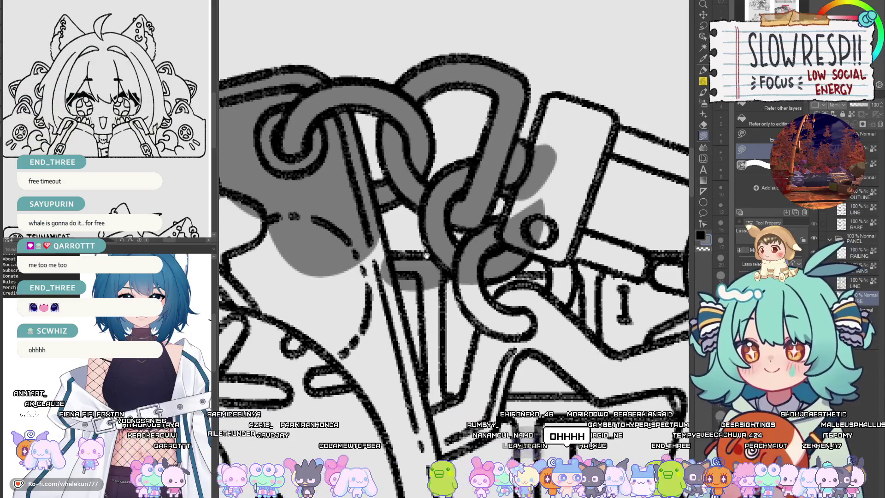
pyautogui.moveTo(381, 228)
pyautogui.mouseDown()
pyautogui.moveTo(438, 248)
pyautogui.moveTo(448, 311)
pyautogui.moveTo(387, 277)
pyautogui.mouseUp()
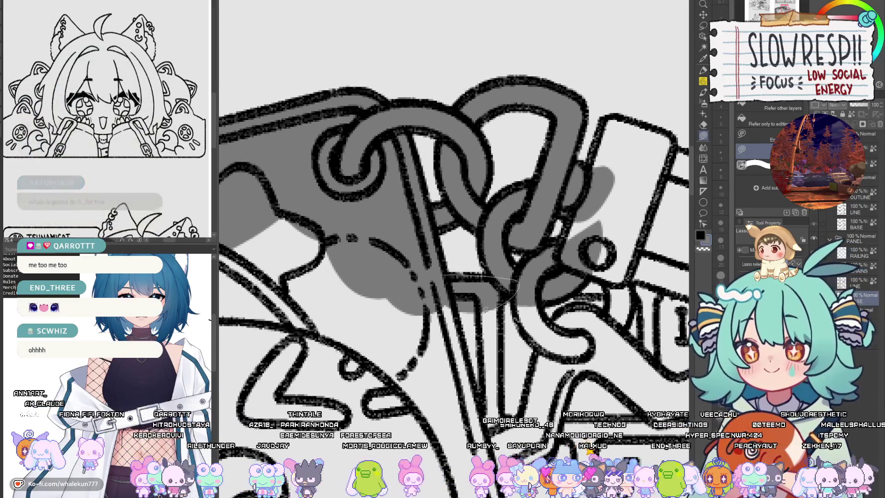
pyautogui.moveTo(580, 288); pyautogui.dragTo(447, 309)
pyautogui.scroll(-3, 483, 321)
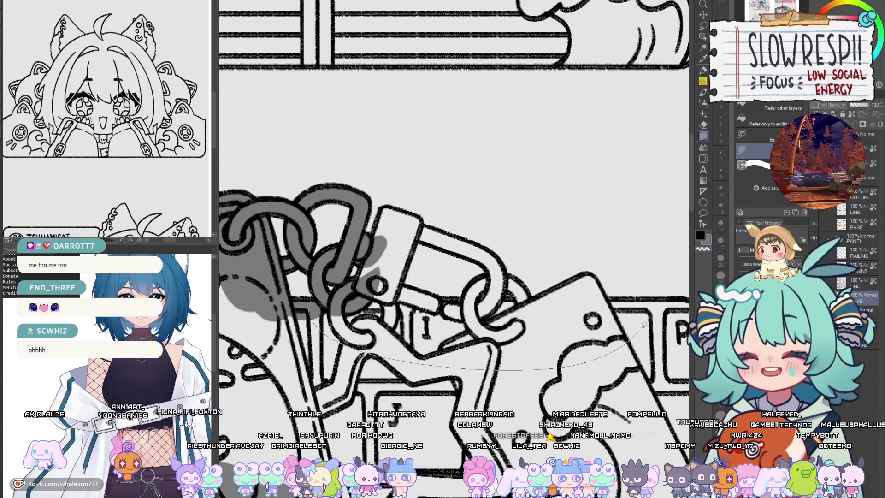
# Step: Fill the padlock body with gray shading
pyautogui.moveTo(658, 294); pyautogui.dragTo(658, 294)
pyautogui.scroll(2, 415, 282)
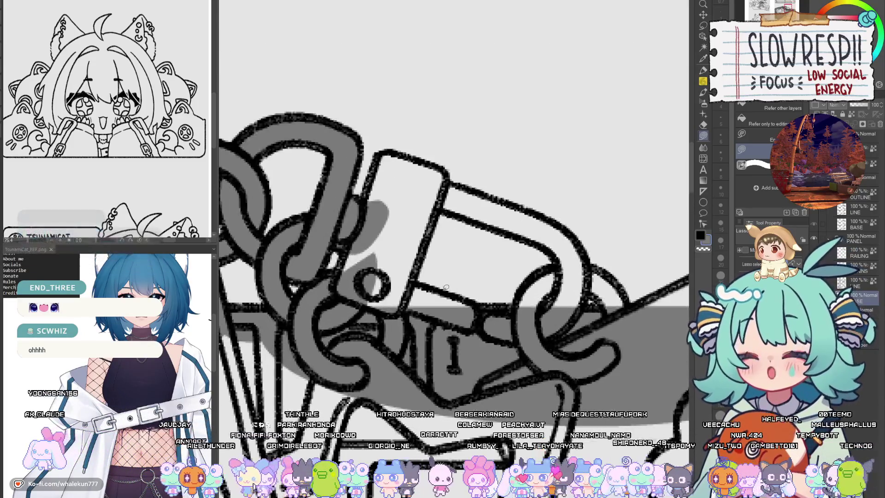
pyautogui.moveTo(415, 282); pyautogui.dragTo(459, 295)
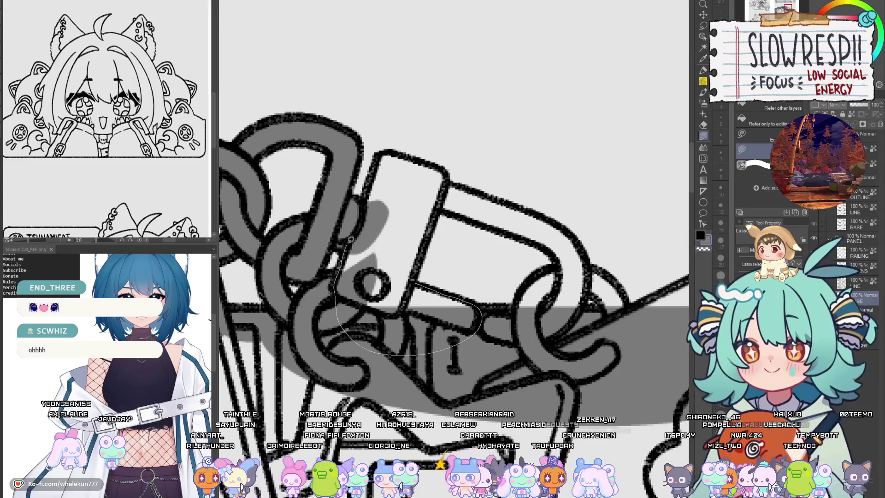
pyautogui.moveTo(351, 239)
pyautogui.mouseDown()
pyautogui.moveTo(378, 182)
pyautogui.moveTo(401, 180)
pyautogui.moveTo(438, 217)
pyautogui.mouseUp()
pyautogui.scroll(5, 412, 272)
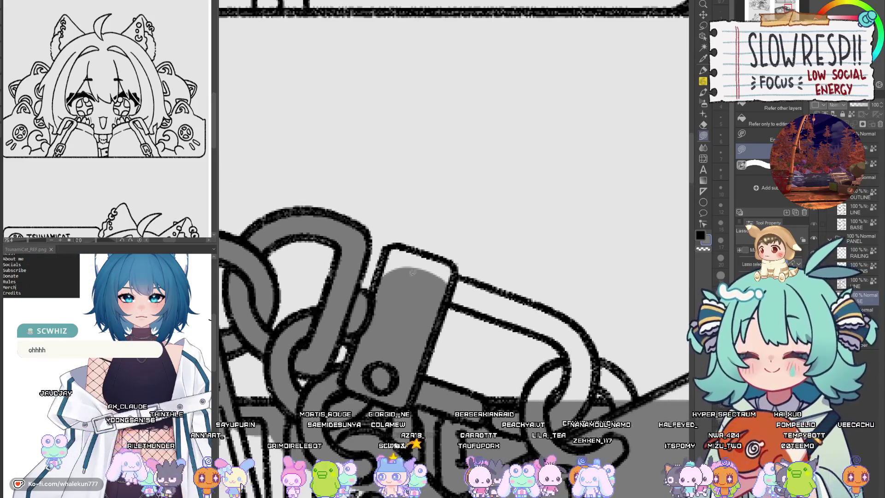
pyautogui.moveTo(403, 325); pyautogui.dragTo(447, 280)
# Step: Shade the padlock's top bar gray
pyautogui.hscroll(5, 447, 280)
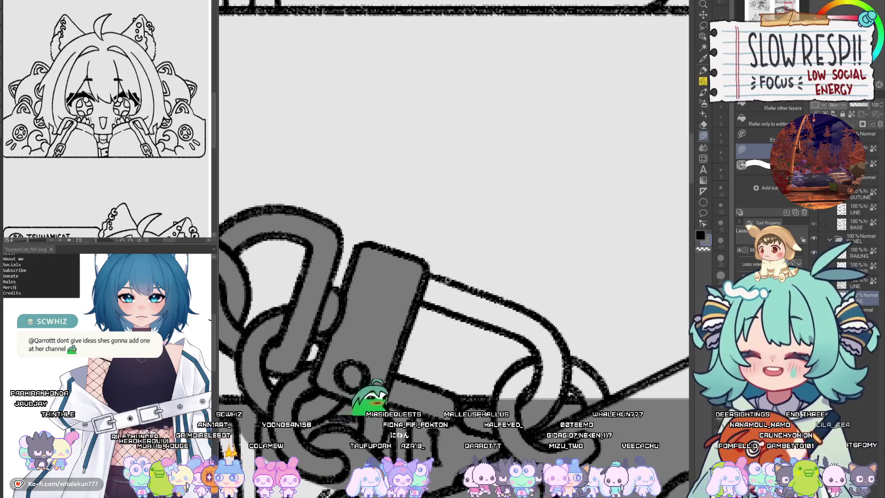
pyautogui.scroll(-2, 465, 364)
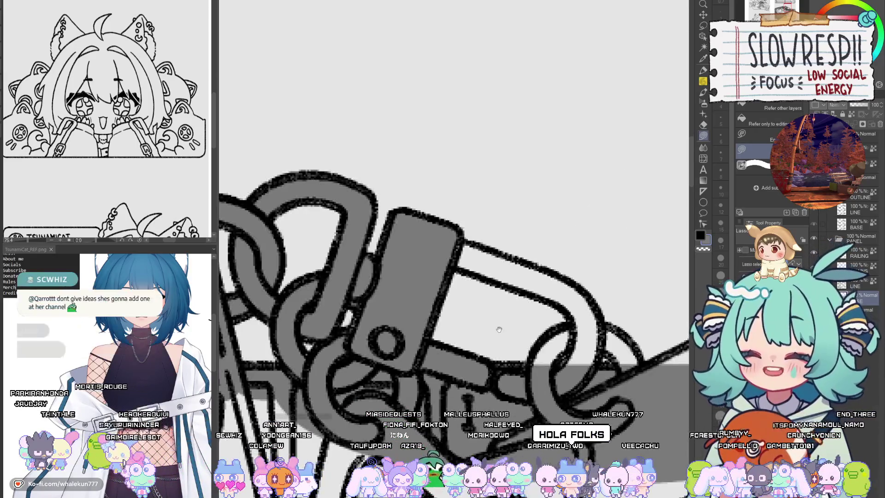
pyautogui.scroll(2, 475, 353)
pyautogui.moveTo(475, 352); pyautogui.dragTo(435, 354)
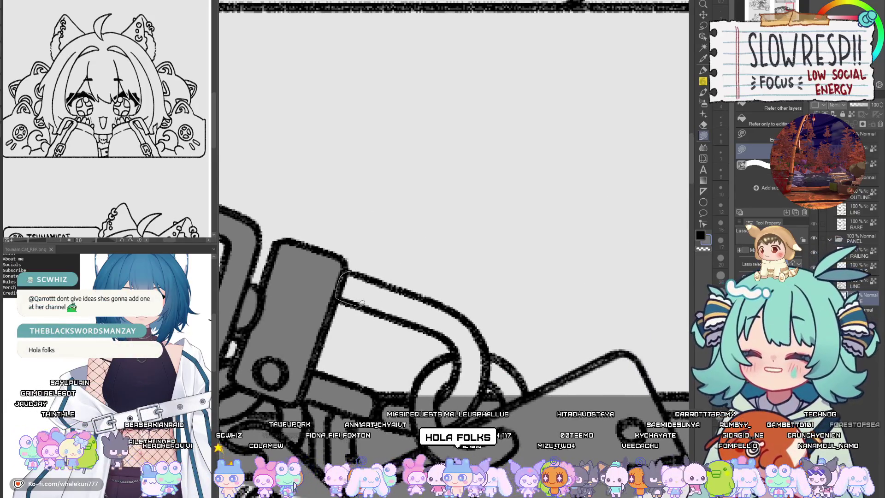
pyautogui.moveTo(446, 308); pyautogui.dragTo(454, 302)
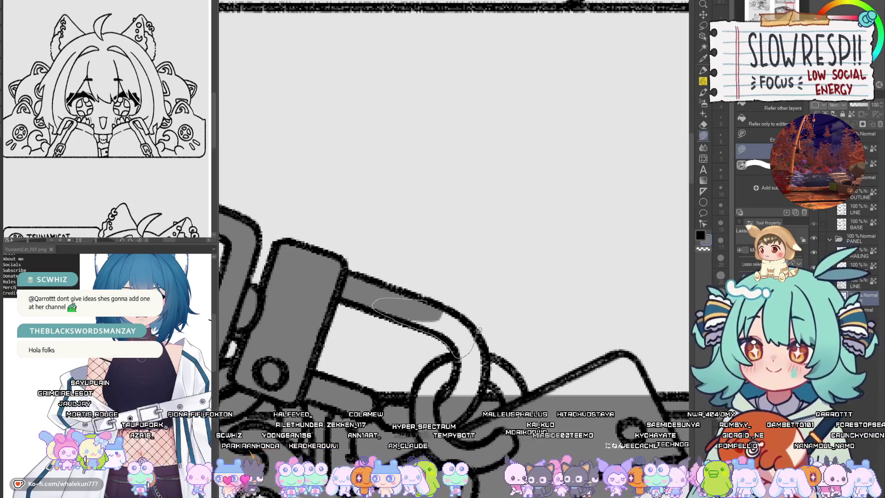
pyautogui.moveTo(480, 329); pyautogui.dragTo(472, 318)
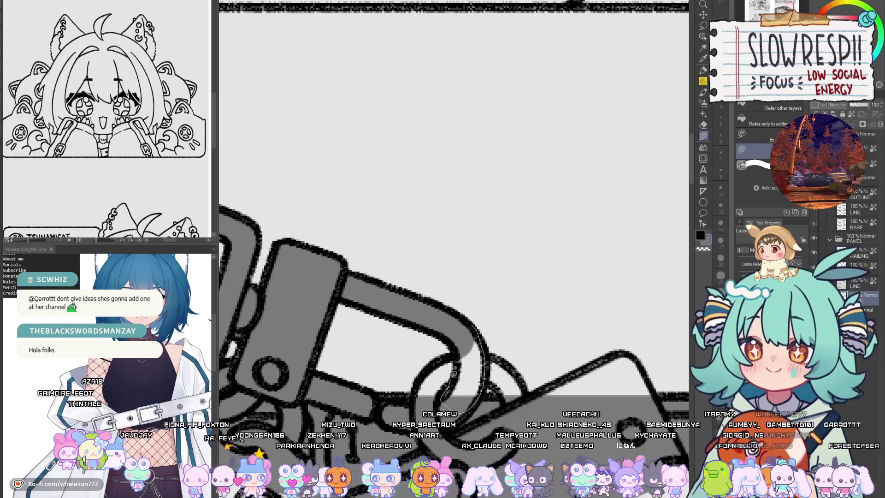
# Step: Shade the shackle's right side and the padlock body's edge gray
pyautogui.moveTo(454, 373)
pyautogui.mouseDown()
pyautogui.moveTo(454, 353)
pyautogui.moveTo(428, 369)
pyautogui.mouseUp()
pyautogui.moveTo(501, 364)
pyautogui.mouseDown()
pyautogui.moveTo(466, 355)
pyautogui.moveTo(404, 385)
pyautogui.mouseUp()
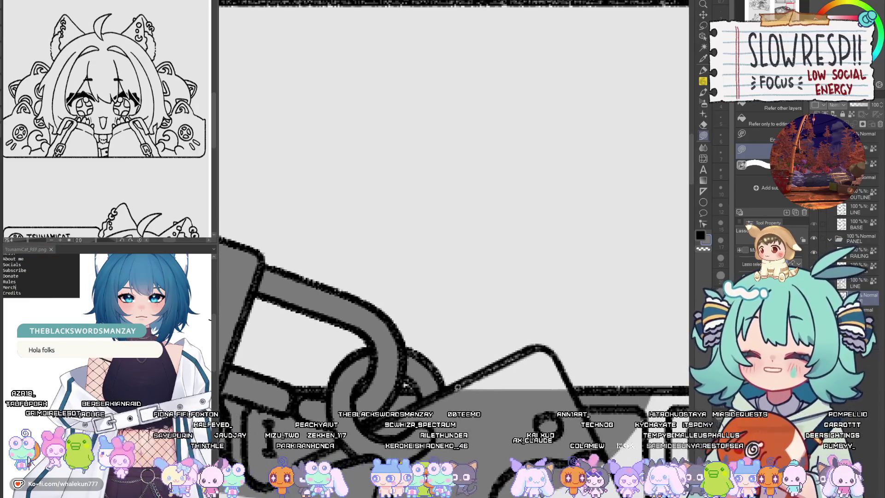
pyautogui.moveTo(550, 348); pyautogui.dragTo(548, 350)
pyautogui.moveTo(474, 377); pyautogui.dragTo(456, 373)
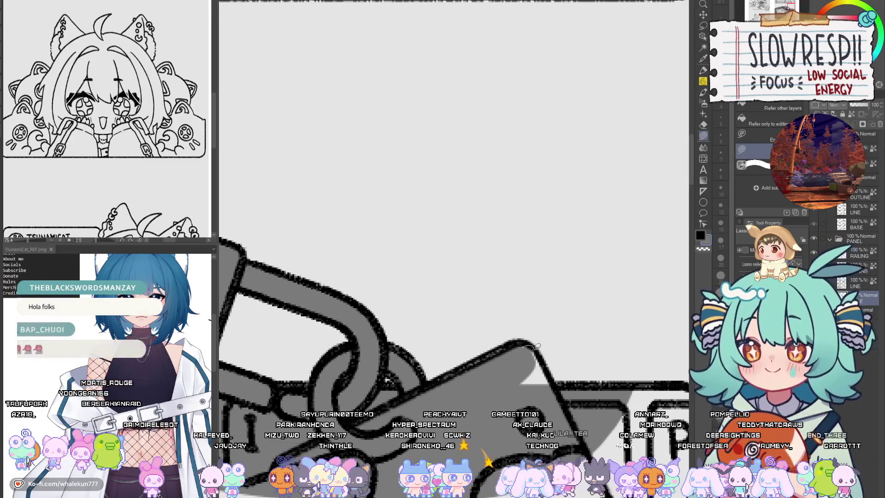
pyautogui.moveTo(563, 396)
pyautogui.mouseDown()
pyautogui.moveTo(537, 385)
pyautogui.moveTo(535, 202)
pyautogui.moveTo(504, 238)
pyautogui.mouseUp()
pyautogui.scroll(-2, 534, 202)
pyautogui.scroll(4, 534, 203)
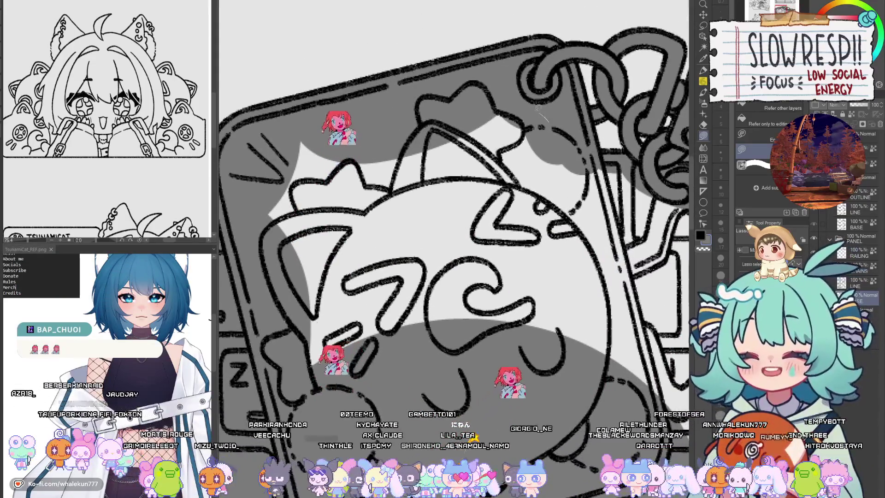
# Step: Lasso-fill the hanging keychain tag with gray shading
pyautogui.moveTo(667, 159)
pyautogui.mouseDown()
pyautogui.moveTo(502, 195)
pyautogui.moveTo(402, 160)
pyautogui.mouseUp()
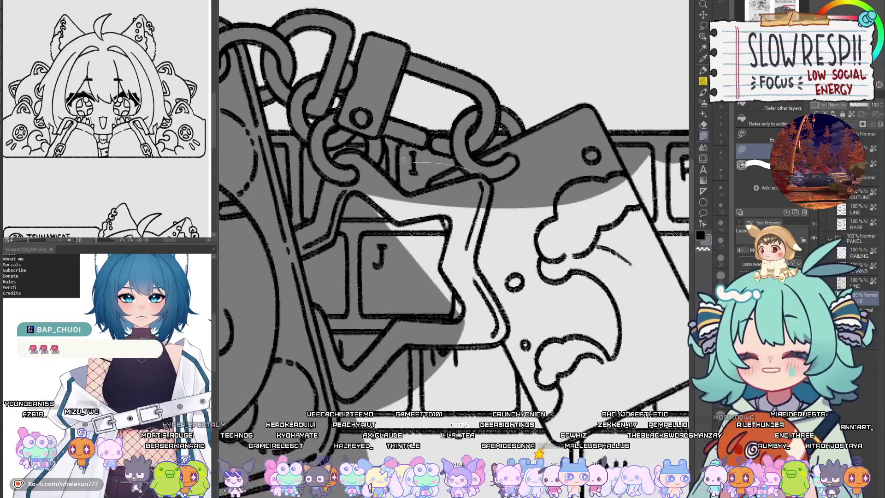
pyautogui.moveTo(576, 195)
pyautogui.mouseDown()
pyautogui.moveTo(530, 221)
pyautogui.moveTo(480, 225)
pyautogui.moveTo(495, 265)
pyautogui.mouseUp()
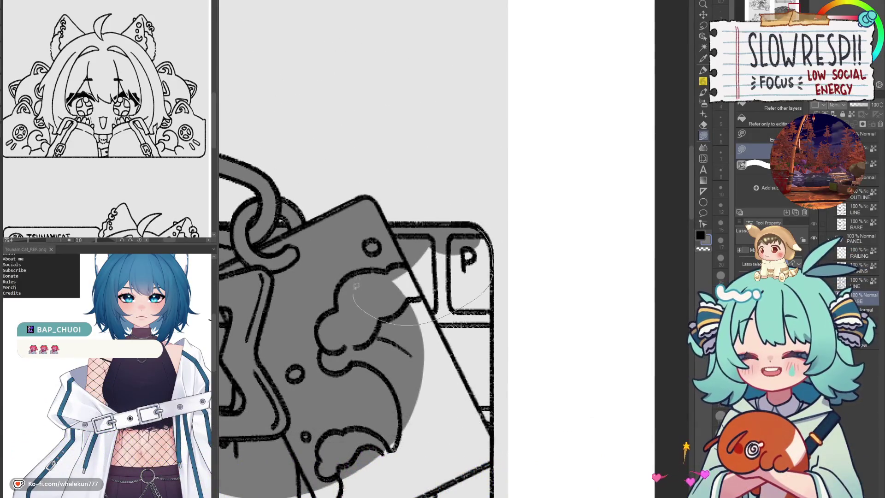
pyautogui.moveTo(357, 286); pyautogui.dragTo(359, 267)
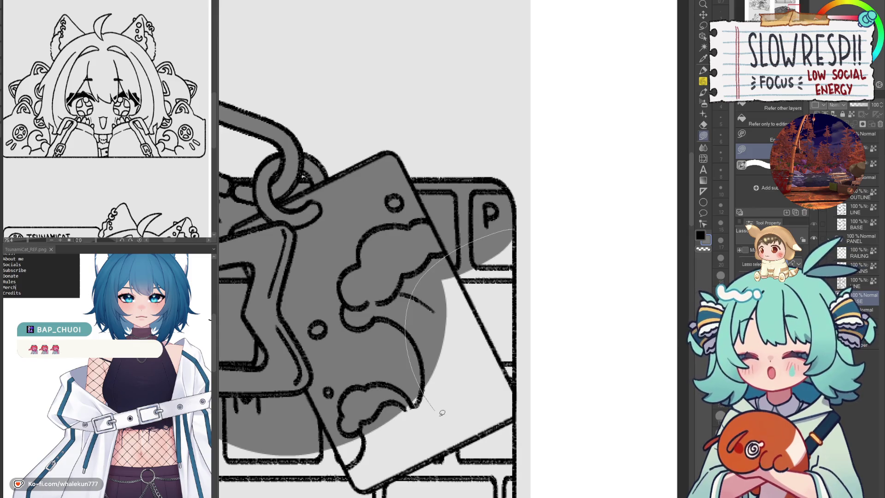
pyautogui.moveTo(513, 449); pyautogui.dragTo(514, 452)
pyautogui.scroll(4, 592, 392)
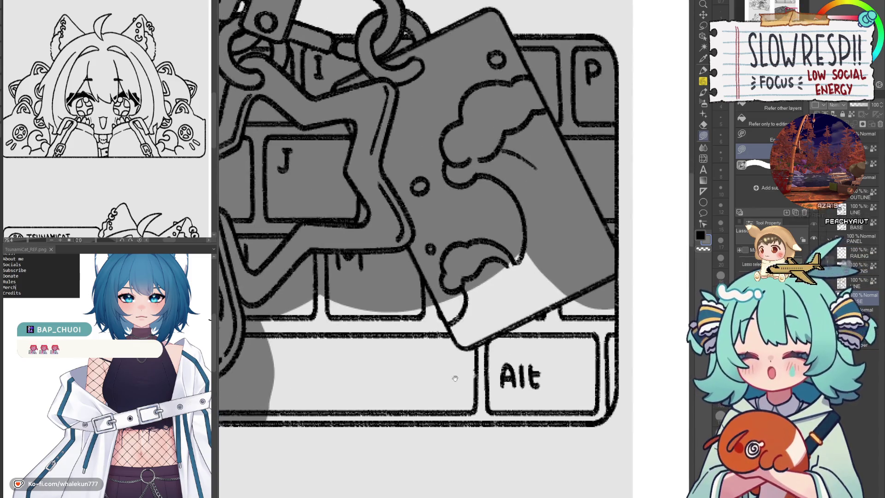
# Step: Shade the light keycap area near the J and P keys gray
pyautogui.moveTo(591, 393)
pyautogui.mouseDown()
pyautogui.moveTo(611, 378)
pyautogui.moveTo(420, 381)
pyautogui.moveTo(482, 391)
pyautogui.mouseUp()
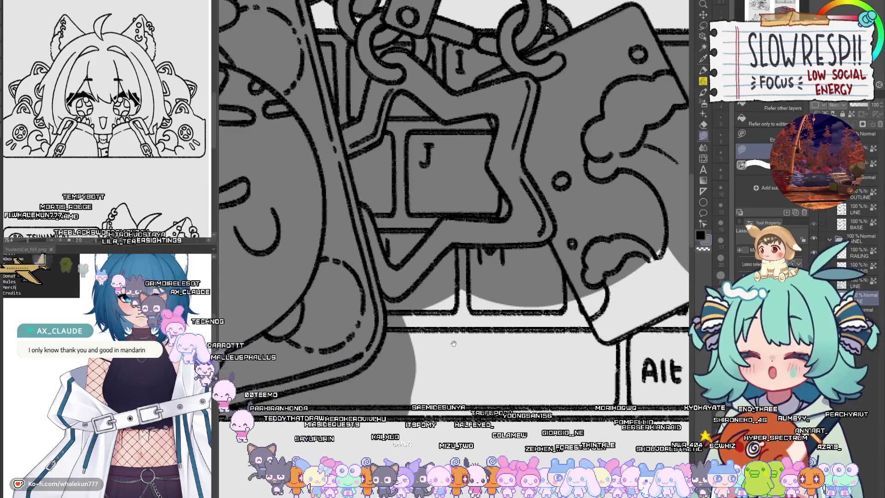
pyautogui.moveTo(486, 395)
pyautogui.mouseDown()
pyautogui.moveTo(525, 384)
pyautogui.moveTo(486, 377)
pyautogui.moveTo(542, 371)
pyautogui.moveTo(492, 380)
pyautogui.mouseUp()
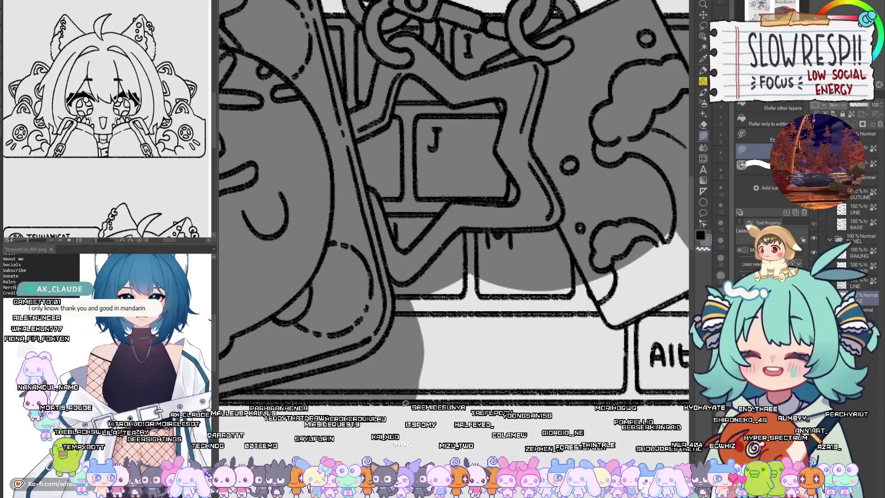
pyautogui.moveTo(371, 352)
pyautogui.mouseDown()
pyautogui.moveTo(645, 203)
pyautogui.moveTo(640, 398)
pyautogui.mouseUp()
pyautogui.moveTo(553, 11); pyautogui.dragTo(331, 33)
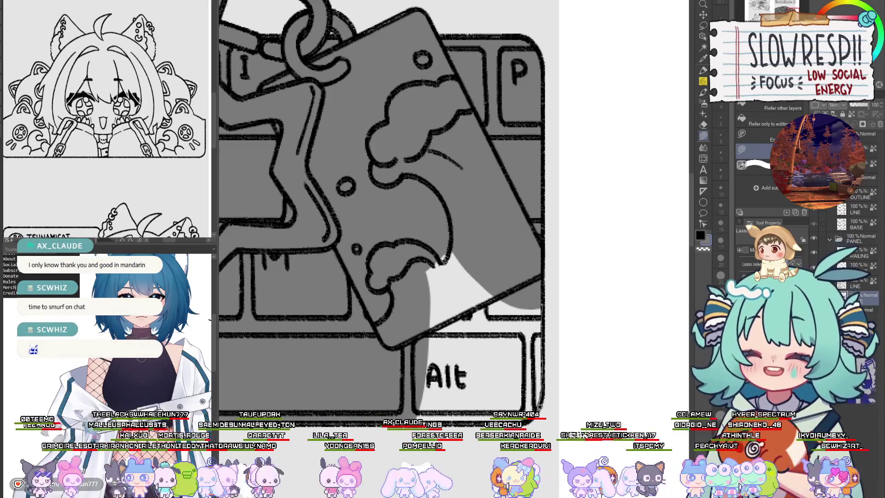
# Step: Fill the light areas around the Alt key with gray
pyautogui.moveTo(465, 329); pyautogui.dragTo(531, 312)
pyautogui.moveTo(491, 356); pyautogui.dragTo(521, 354)
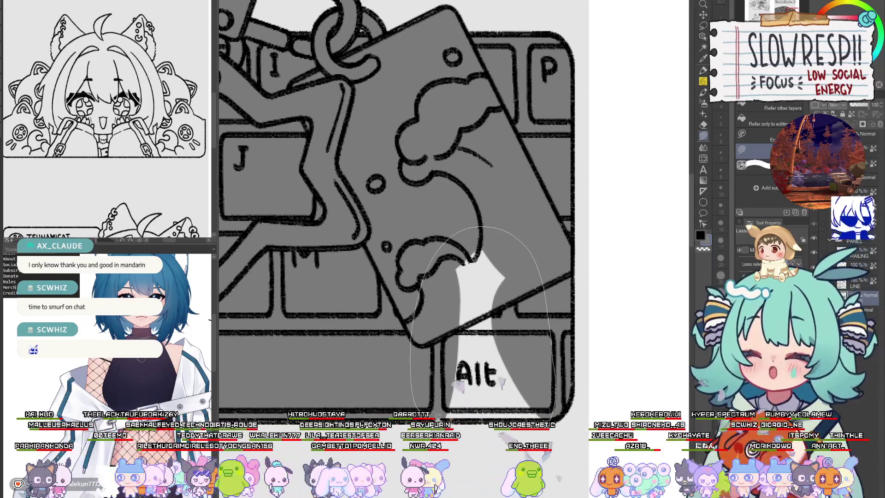
pyautogui.moveTo(474, 258); pyautogui.dragTo(470, 256)
pyautogui.moveTo(512, 384); pyautogui.dragTo(519, 413)
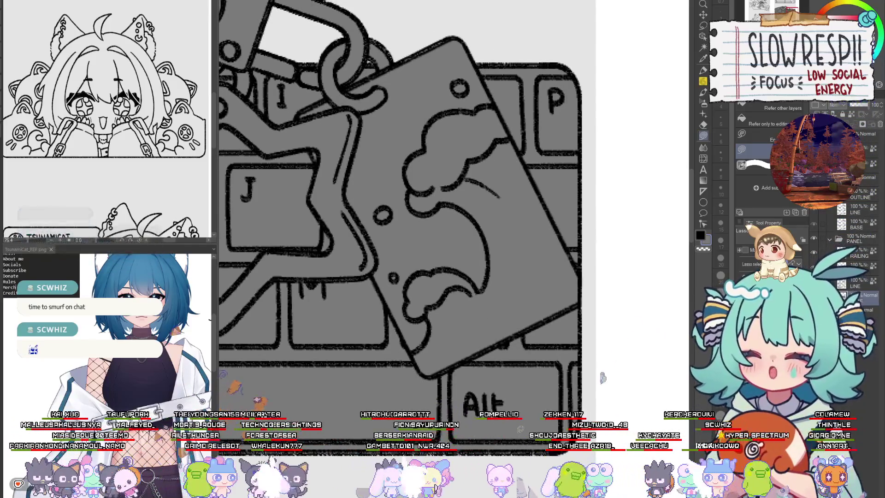
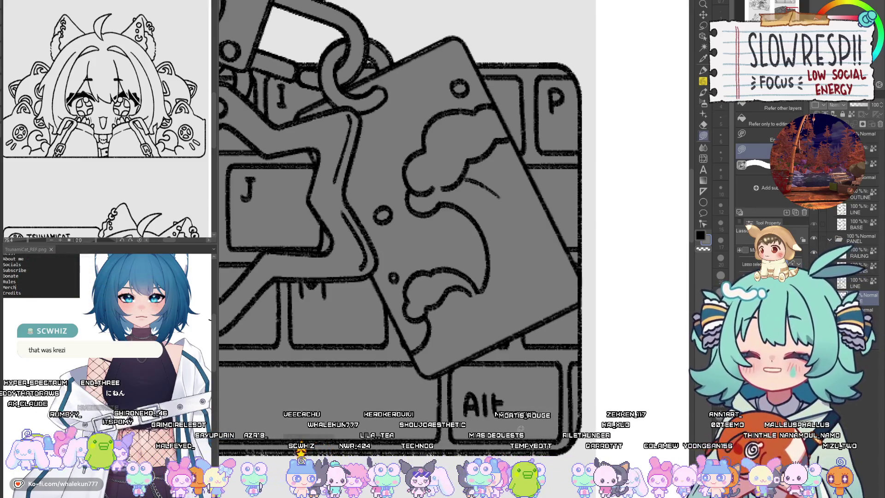
# Step: Fill grey shadow shapes over the blind's top rail
pyautogui.scroll(-5, 589, 259)
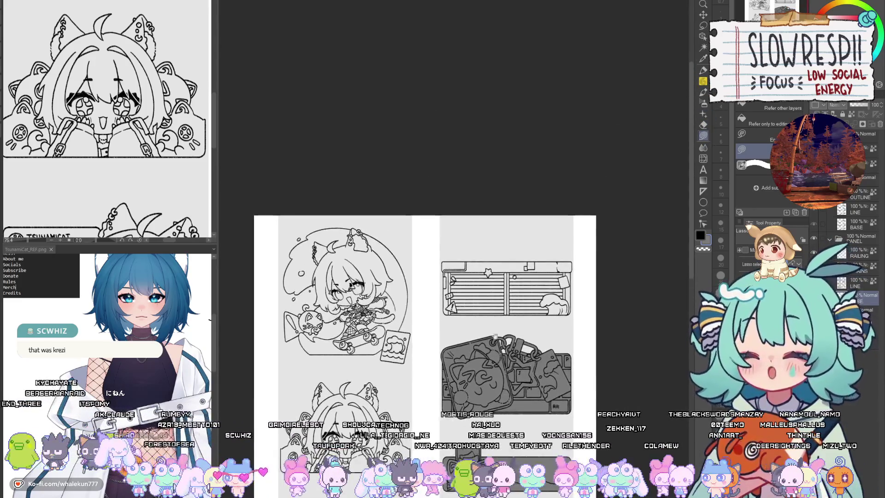
pyautogui.scroll(5, 429, 219)
pyautogui.scroll(3, 336, 283)
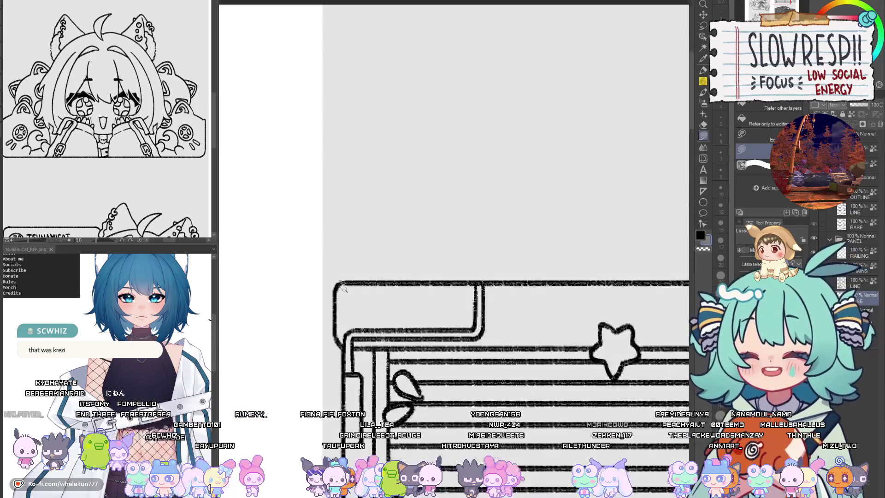
pyautogui.moveTo(337, 289)
pyautogui.mouseDown()
pyautogui.moveTo(477, 369)
pyautogui.moveTo(654, 299)
pyautogui.moveTo(659, 342)
pyautogui.moveTo(424, 349)
pyautogui.moveTo(608, 330)
pyautogui.mouseUp()
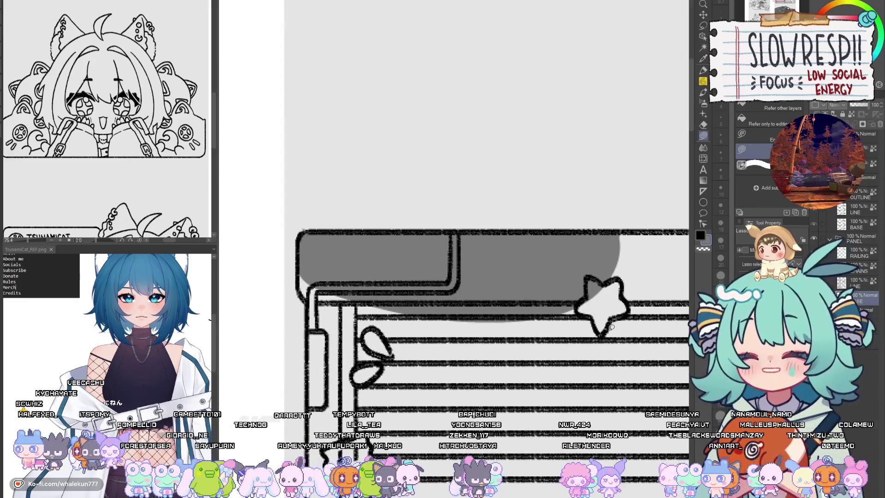
pyautogui.scroll(3, 312, 278)
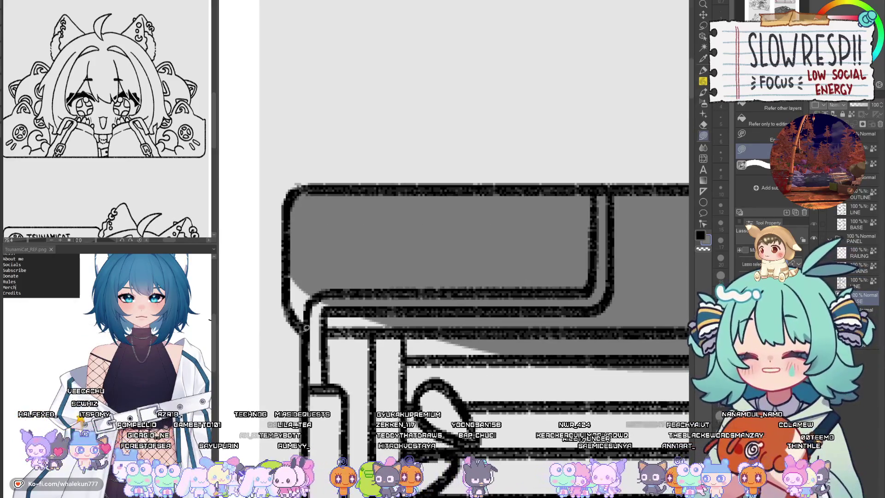
pyautogui.moveTo(304, 329)
pyautogui.mouseDown()
pyautogui.moveTo(325, 242)
pyautogui.moveTo(444, 377)
pyautogui.moveTo(417, 443)
pyautogui.mouseUp()
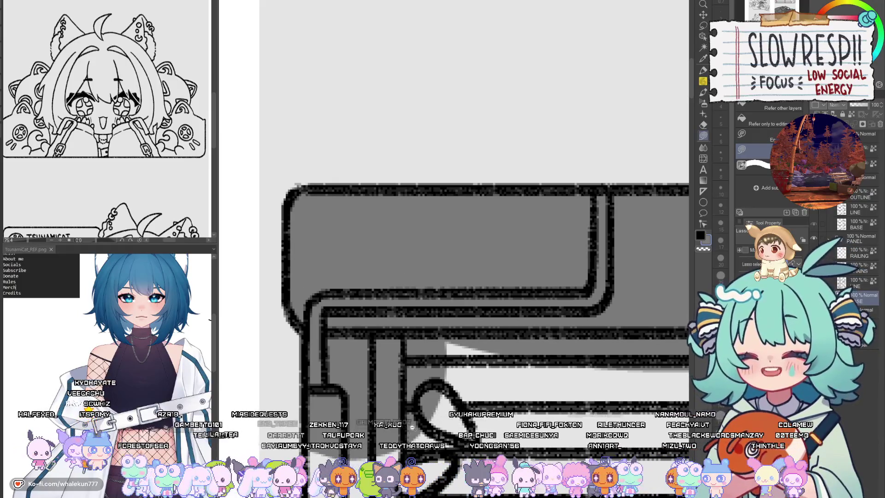
# Step: Shade a grey shadow from the rail down to the label and a curved area across the slats
pyautogui.scroll(-3, 405, 190)
pyautogui.scroll(4, 405, 190)
pyautogui.moveTo(405, 190); pyautogui.dragTo(476, 333)
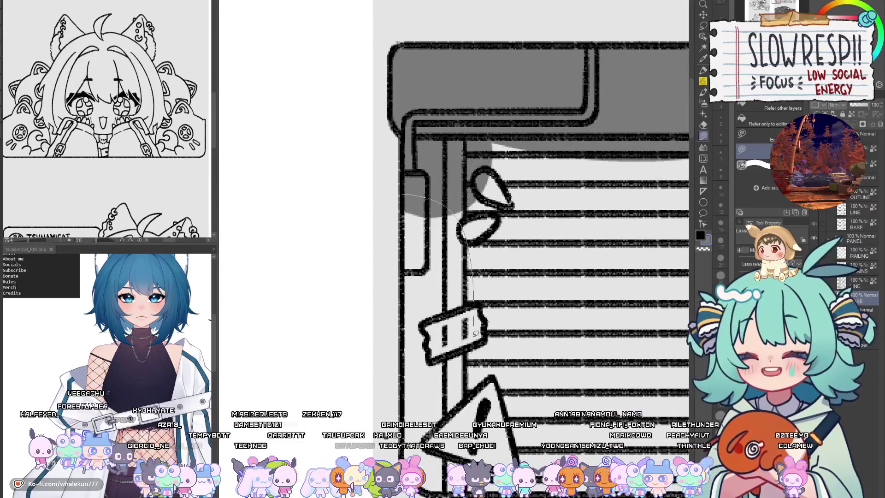
pyautogui.moveTo(465, 406)
pyautogui.mouseDown()
pyautogui.moveTo(481, 447)
pyautogui.moveTo(348, 382)
pyautogui.mouseUp()
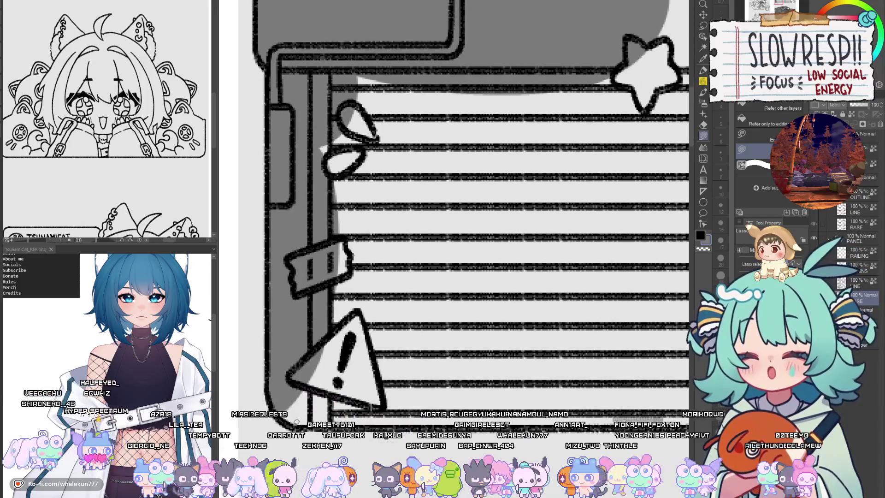
pyautogui.moveTo(283, 360)
pyautogui.mouseDown()
pyautogui.moveTo(576, 285)
pyautogui.moveTo(645, 376)
pyautogui.moveTo(625, 410)
pyautogui.mouseUp()
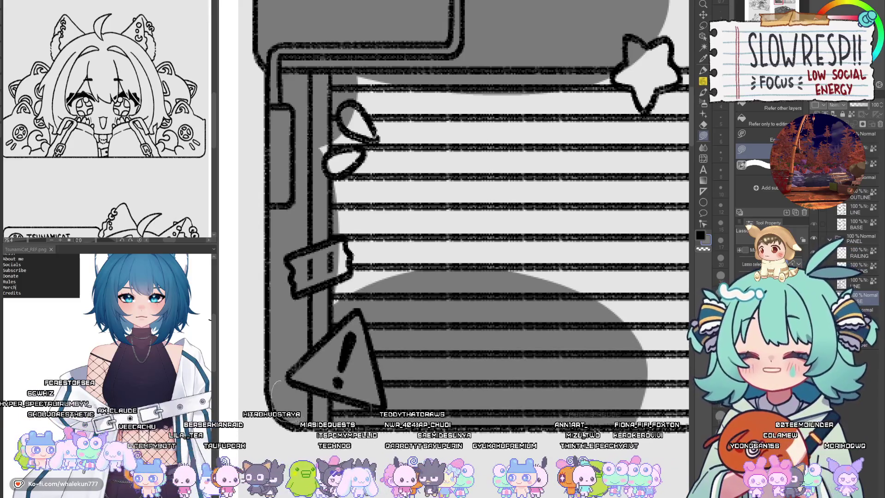
# Step: Add grey shadows along the blind's left edge and across more slats
pyautogui.scroll(-3, 391, 251)
pyautogui.moveTo(389, 246); pyautogui.dragTo(325, 401)
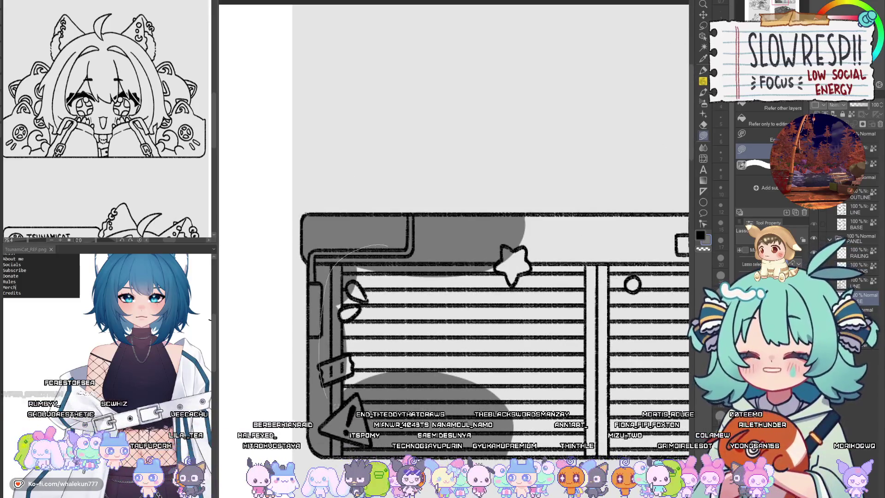
pyautogui.moveTo(522, 369)
pyautogui.mouseDown()
pyautogui.moveTo(530, 249)
pyautogui.moveTo(389, 246)
pyautogui.mouseUp()
pyautogui.moveTo(507, 212)
pyautogui.mouseDown()
pyautogui.moveTo(348, 268)
pyautogui.moveTo(343, 295)
pyautogui.moveTo(599, 367)
pyautogui.moveTo(662, 267)
pyautogui.mouseUp()
pyautogui.moveTo(662, 269)
pyautogui.mouseDown()
pyautogui.moveTo(354, 318)
pyautogui.moveTo(367, 345)
pyautogui.moveTo(461, 325)
pyautogui.moveTo(468, 313)
pyautogui.moveTo(472, 374)
pyautogui.moveTo(428, 347)
pyautogui.mouseUp()
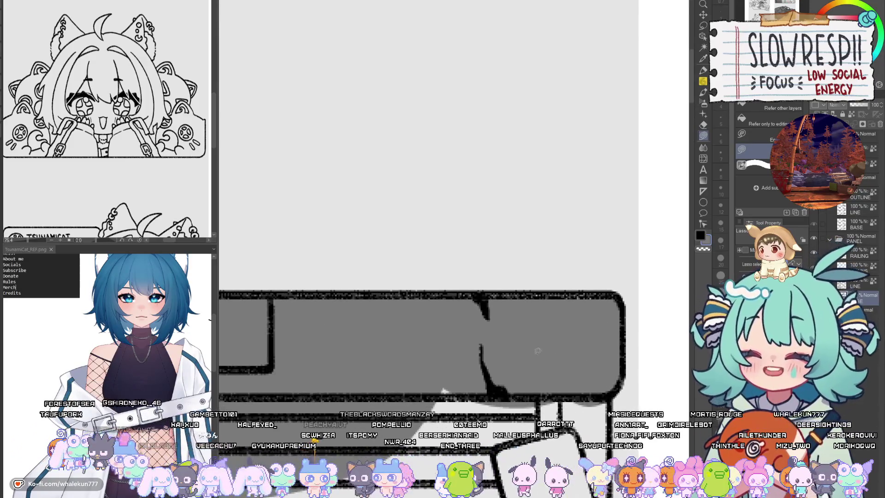
# Step: Shade the blind's top bar grey
pyautogui.scroll(-3, 538, 350)
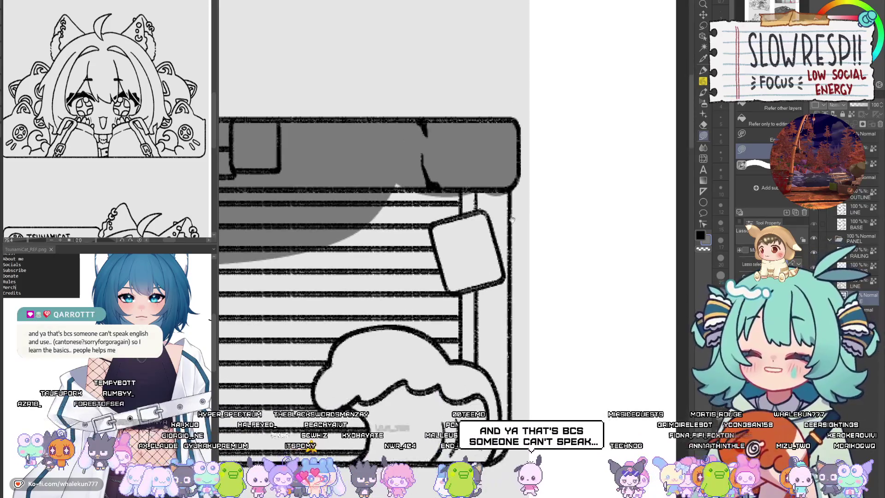
pyautogui.moveTo(511, 220); pyautogui.dragTo(622, 332)
pyautogui.moveTo(277, 235)
pyautogui.mouseDown()
pyautogui.moveTo(375, 278)
pyautogui.moveTo(530, 276)
pyautogui.moveTo(620, 246)
pyautogui.mouseUp()
pyautogui.moveTo(594, 327); pyautogui.dragTo(479, 276)
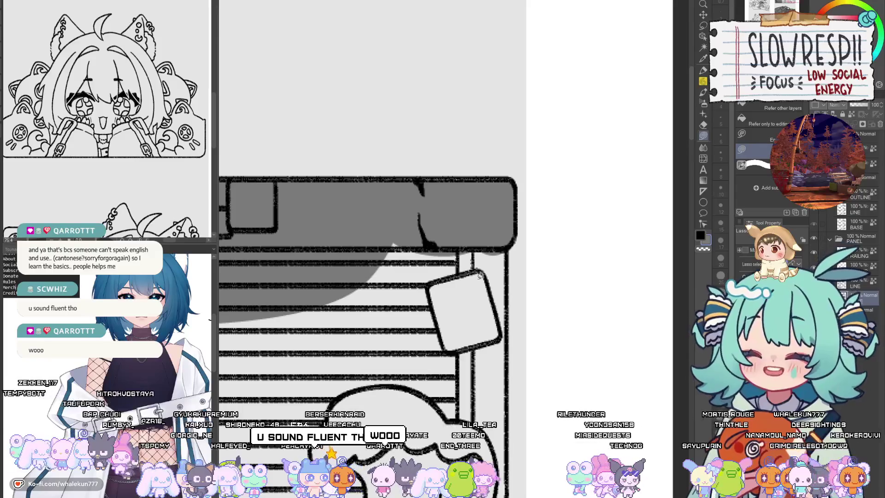
# Step: Fill grey shadows on the blind's right side and a curved area across the remaining slats
pyautogui.scroll(2, 507, 281)
pyautogui.moveTo(503, 203)
pyautogui.mouseDown()
pyautogui.moveTo(430, 165)
pyautogui.moveTo(417, 438)
pyautogui.moveTo(456, 443)
pyautogui.mouseUp()
pyautogui.moveTo(508, 419)
pyautogui.mouseDown()
pyautogui.moveTo(554, 175)
pyautogui.moveTo(481, 318)
pyautogui.moveTo(550, 323)
pyautogui.moveTo(602, 338)
pyautogui.moveTo(608, 323)
pyautogui.moveTo(343, 163)
pyautogui.moveTo(277, 346)
pyautogui.moveTo(399, 333)
pyautogui.moveTo(388, 372)
pyautogui.mouseUp()
pyautogui.scroll(-3, 339, 342)
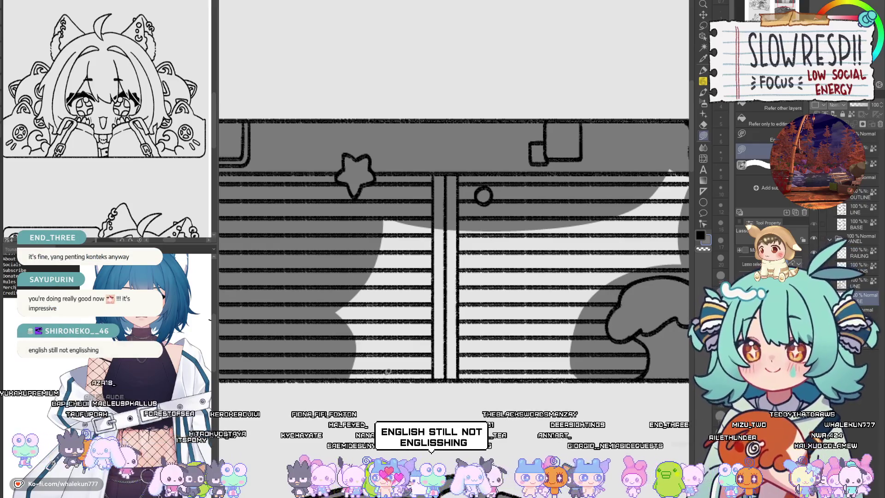
pyautogui.moveTo(416, 331); pyautogui.dragTo(399, 321)
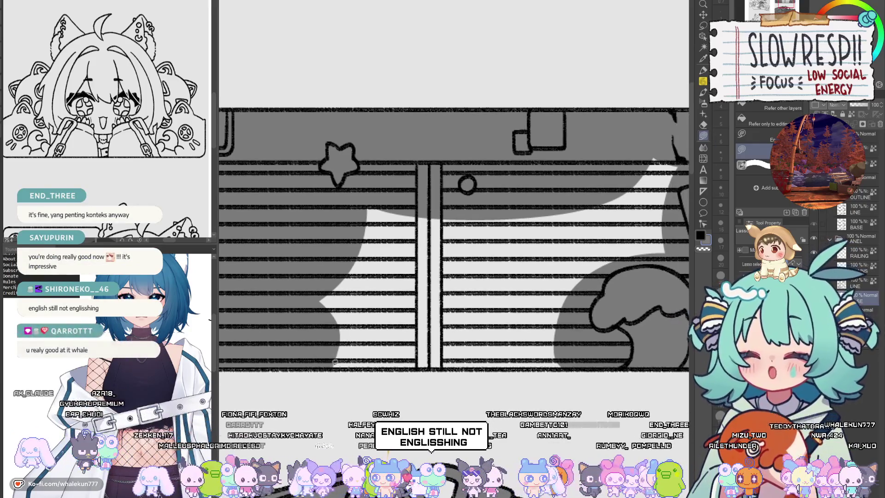
pyautogui.moveTo(334, 368)
pyautogui.mouseDown()
pyautogui.moveTo(313, 234)
pyautogui.moveTo(631, 275)
pyautogui.moveTo(620, 367)
pyautogui.mouseUp()
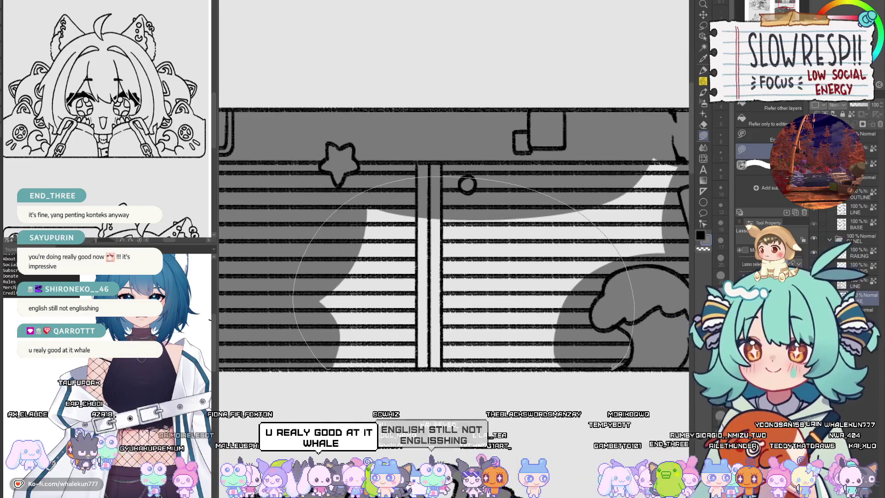
pyautogui.moveTo(599, 258)
pyautogui.mouseDown()
pyautogui.moveTo(563, 286)
pyautogui.moveTo(449, 306)
pyautogui.mouseUp()
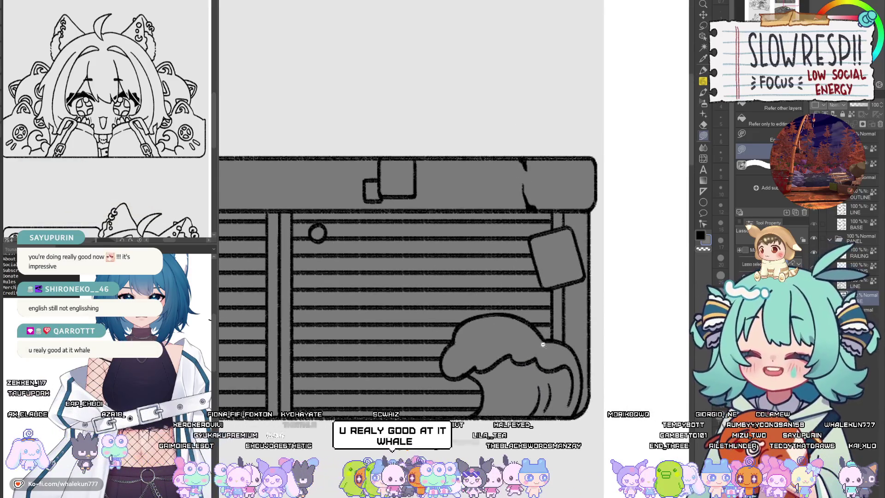
pyautogui.scroll(-5, 551, 210)
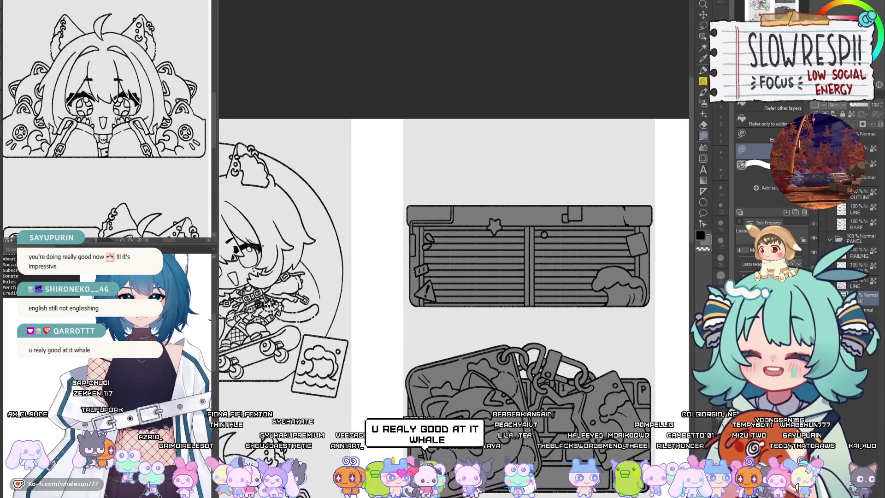
# Step: Shade the warning triangle's left side and the cat plush's left side grey
pyautogui.moveTo(427, 406); pyautogui.dragTo(571, 362)
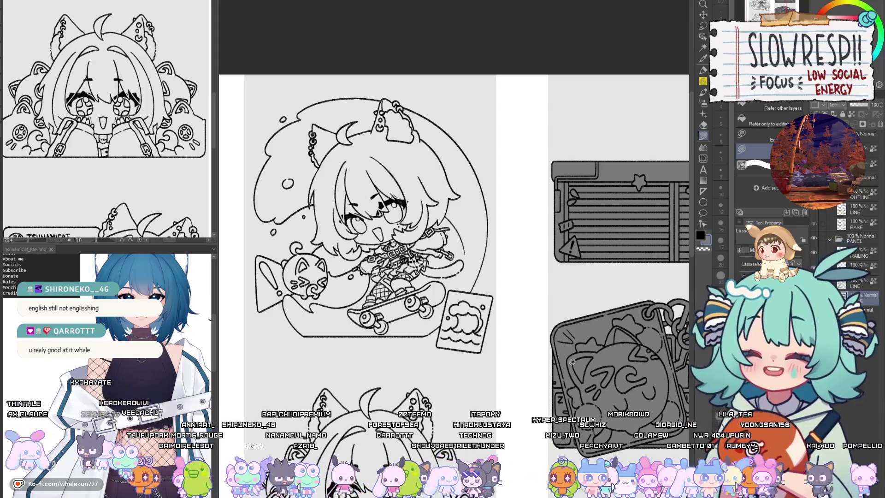
pyautogui.moveTo(569, 366); pyautogui.dragTo(550, 357)
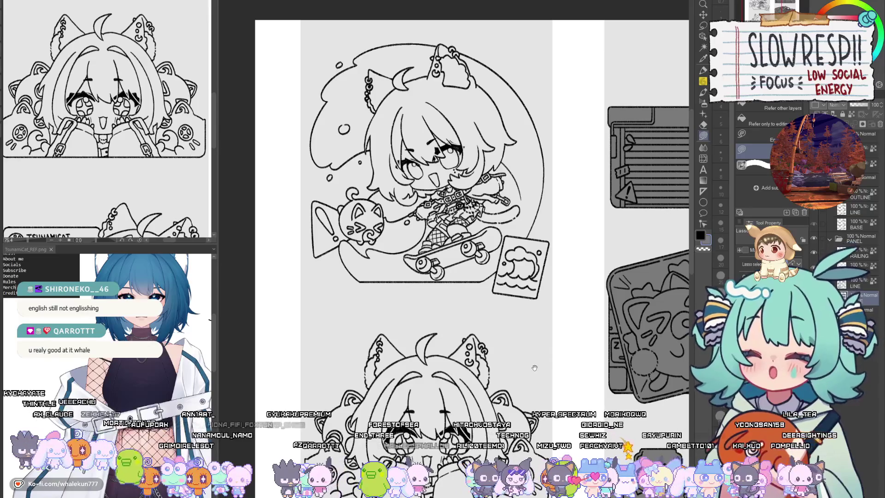
pyautogui.moveTo(491, 322); pyautogui.dragTo(537, 335)
pyautogui.scroll(6, 341, 209)
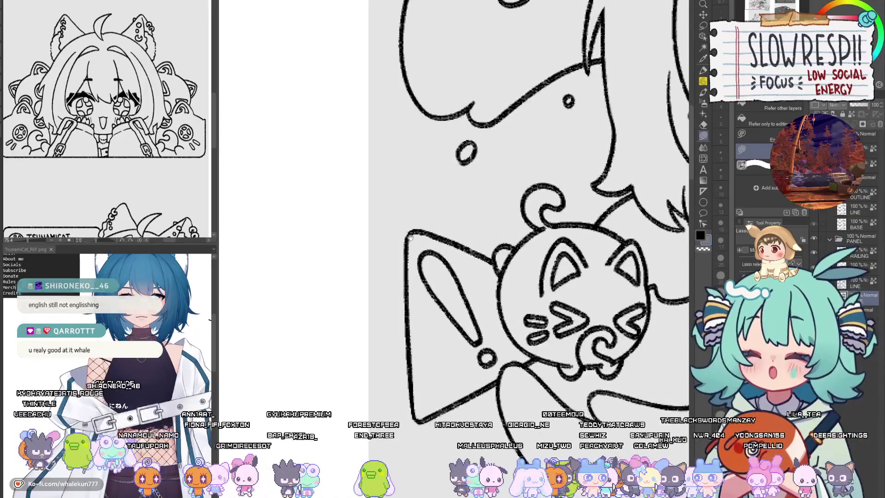
pyautogui.moveTo(411, 231)
pyautogui.mouseDown()
pyautogui.moveTo(433, 244)
pyautogui.moveTo(434, 404)
pyautogui.moveTo(416, 408)
pyautogui.mouseUp()
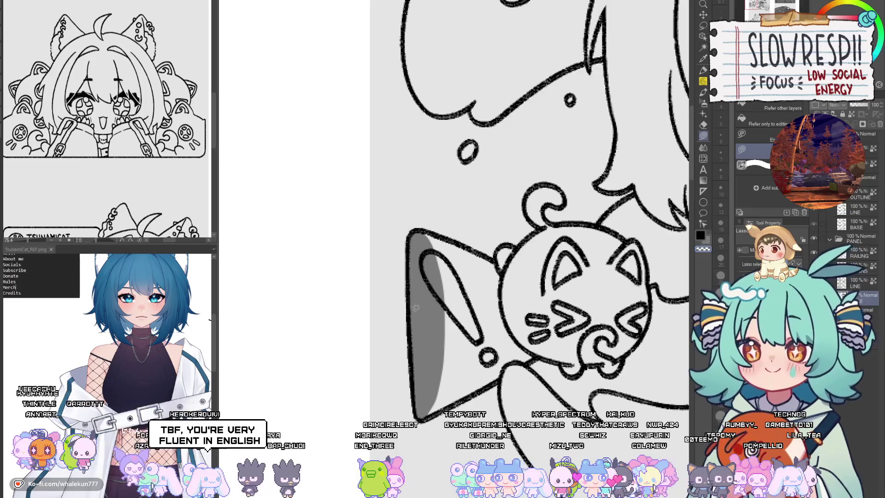
pyautogui.moveTo(410, 246); pyautogui.dragTo(381, 234)
pyautogui.moveTo(387, 378)
pyautogui.mouseDown()
pyautogui.moveTo(499, 298)
pyautogui.moveTo(512, 339)
pyautogui.mouseUp()
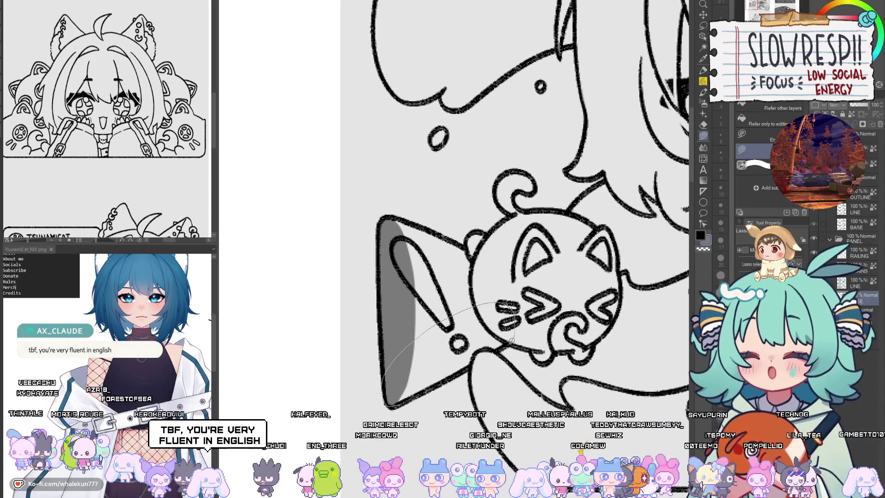
pyautogui.moveTo(467, 244)
pyautogui.mouseDown()
pyautogui.moveTo(441, 298)
pyautogui.moveTo(376, 270)
pyautogui.moveTo(366, 392)
pyautogui.moveTo(463, 325)
pyautogui.moveTo(443, 299)
pyautogui.mouseUp()
pyautogui.moveTo(460, 302)
pyautogui.mouseDown()
pyautogui.moveTo(444, 312)
pyautogui.moveTo(453, 317)
pyautogui.moveTo(446, 324)
pyautogui.mouseUp()
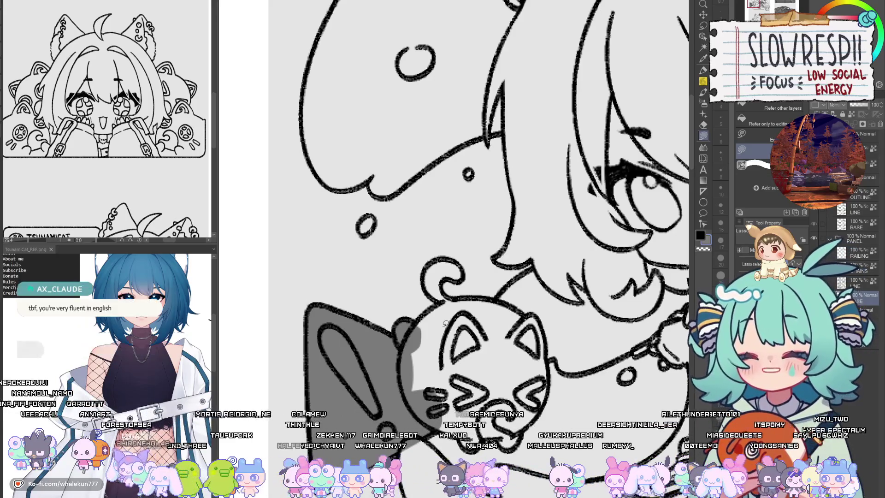
# Step: Add grey shadow around the plush's swirl and along its head outline
pyautogui.moveTo(445, 322)
pyautogui.mouseDown()
pyautogui.moveTo(507, 290)
pyautogui.moveTo(502, 274)
pyautogui.moveTo(457, 345)
pyautogui.moveTo(563, 280)
pyautogui.moveTo(514, 265)
pyautogui.moveTo(496, 351)
pyautogui.mouseUp()
pyautogui.scroll(1, 510, 268)
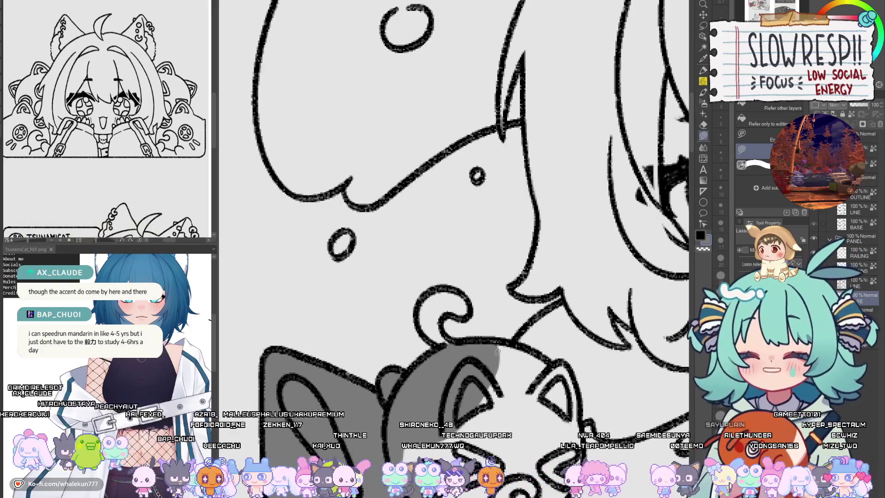
pyautogui.moveTo(497, 351)
pyautogui.mouseDown()
pyautogui.moveTo(525, 263)
pyautogui.moveTo(497, 322)
pyautogui.mouseUp()
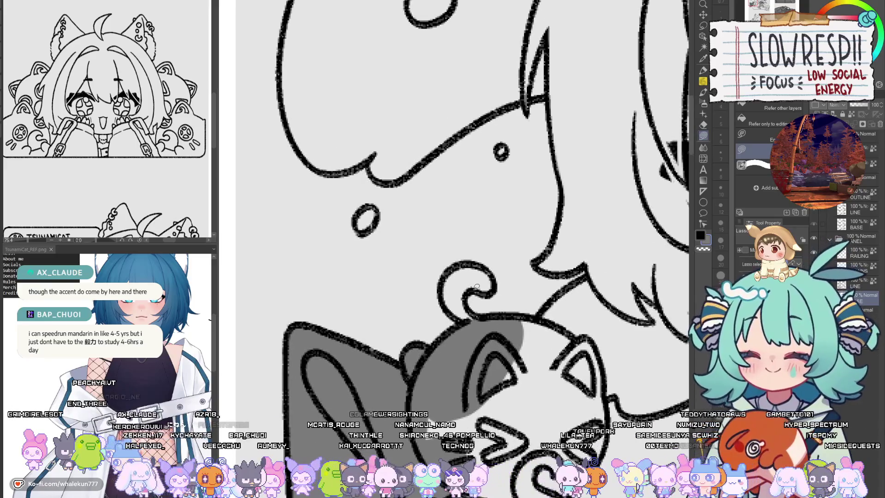
pyautogui.scroll(1, 476, 286)
pyautogui.moveTo(477, 289)
pyautogui.mouseDown()
pyautogui.moveTo(468, 315)
pyautogui.moveTo(482, 348)
pyautogui.moveTo(449, 324)
pyautogui.moveTo(442, 261)
pyautogui.moveTo(506, 284)
pyautogui.moveTo(491, 298)
pyautogui.moveTo(472, 266)
pyautogui.mouseUp()
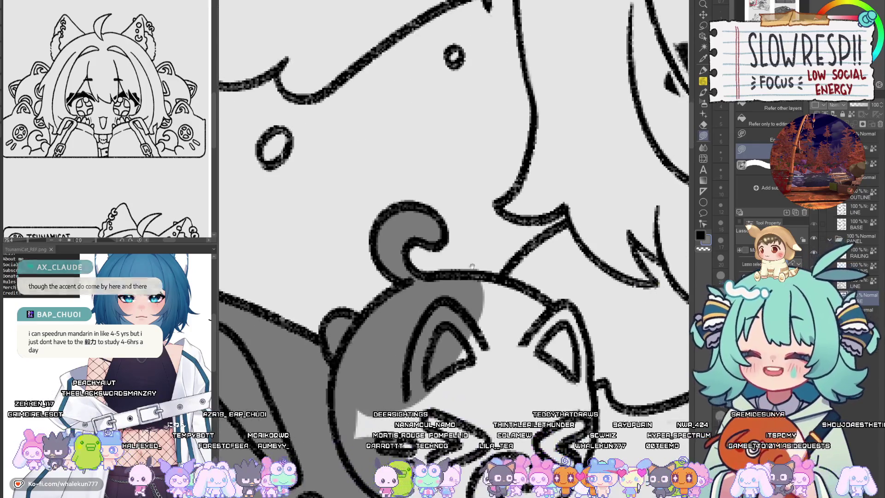
pyautogui.scroll(-2, 472, 266)
pyautogui.scroll(2, 414, 276)
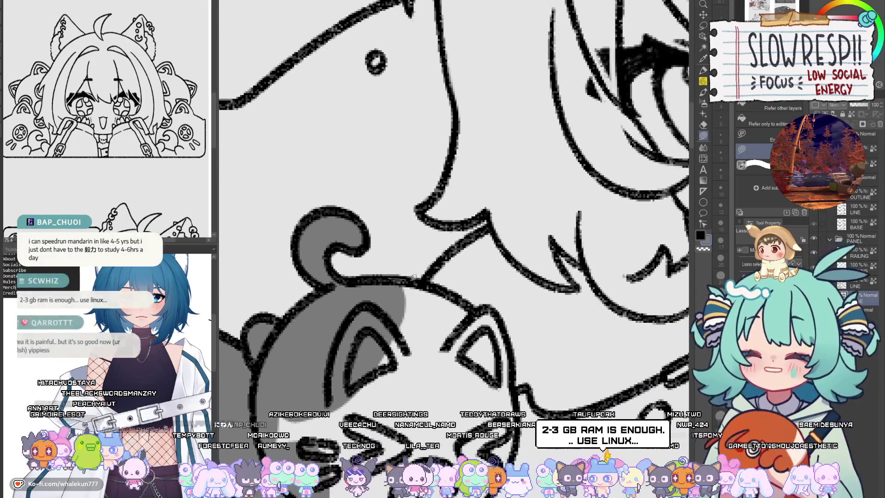
pyautogui.moveTo(413, 277)
pyautogui.mouseDown()
pyautogui.moveTo(476, 305)
pyautogui.moveTo(507, 334)
pyautogui.moveTo(516, 397)
pyautogui.mouseUp()
# Step: Fill the plush's left cheek and the right side of its face grey
pyautogui.scroll(2, 488, 258)
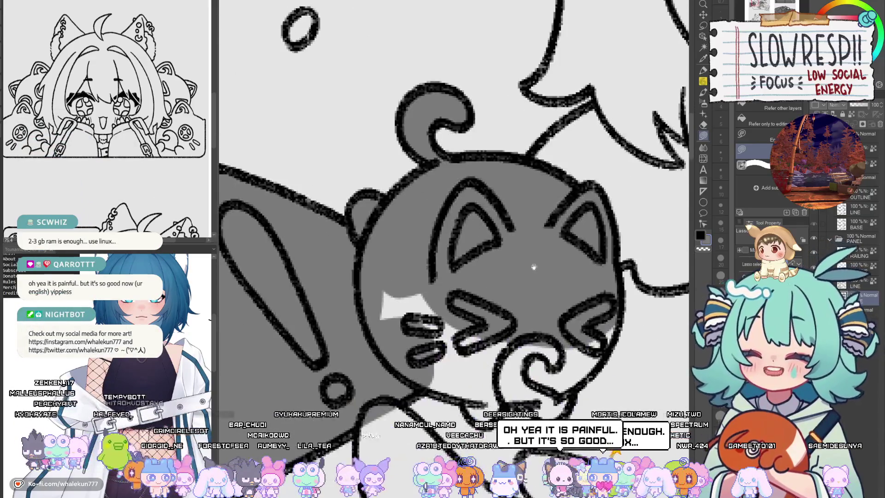
pyautogui.moveTo(488, 255)
pyautogui.mouseDown()
pyautogui.moveTo(368, 315)
pyautogui.moveTo(461, 395)
pyautogui.moveTo(445, 368)
pyautogui.mouseUp()
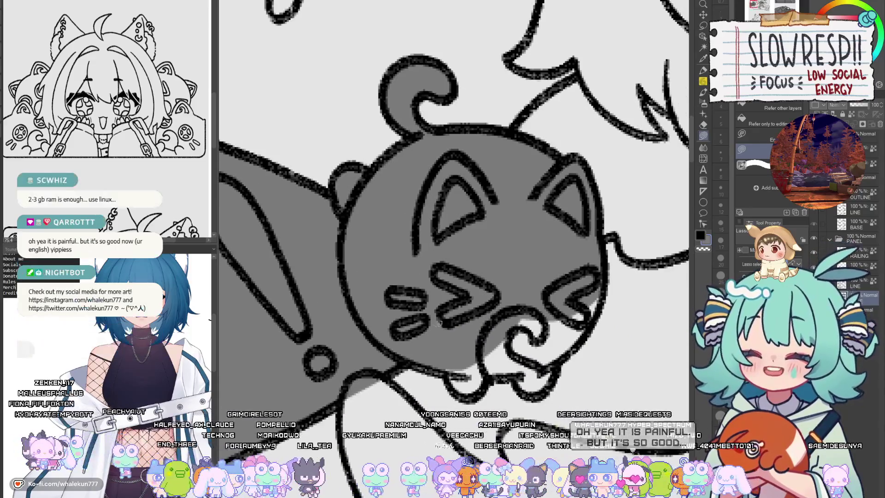
pyautogui.moveTo(436, 325)
pyautogui.mouseDown()
pyautogui.moveTo(389, 339)
pyautogui.moveTo(454, 387)
pyautogui.moveTo(503, 344)
pyautogui.mouseUp()
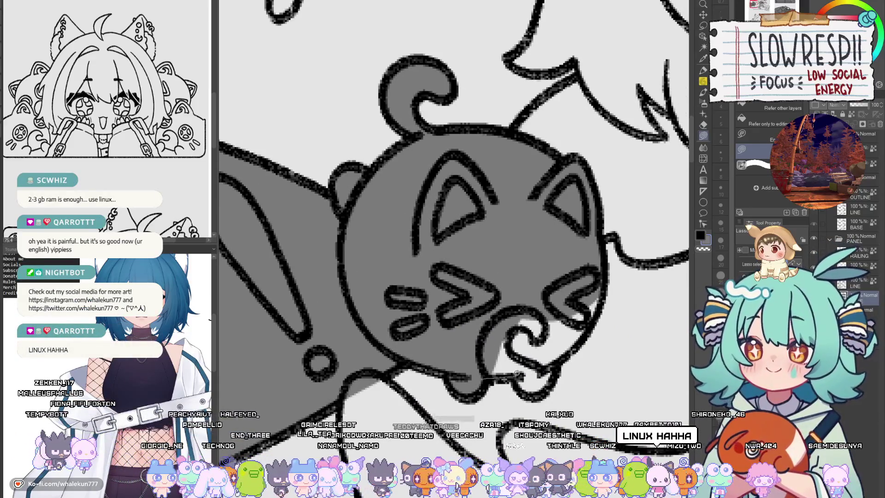
pyautogui.moveTo(563, 364)
pyautogui.mouseDown()
pyautogui.moveTo(596, 318)
pyautogui.moveTo(590, 313)
pyautogui.mouseUp()
pyautogui.scroll(-2, 461, 322)
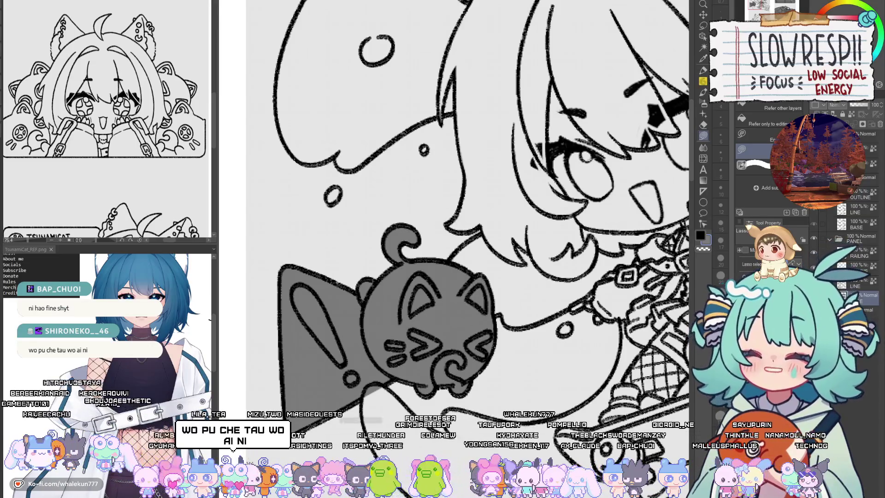
# Step: Trace a shadow around the cat plush's head and shade the girl's waist area grey
pyautogui.moveTo(674, 162); pyautogui.dragTo(611, 200)
pyautogui.moveTo(421, 269)
pyautogui.mouseDown()
pyautogui.moveTo(388, 294)
pyautogui.moveTo(412, 349)
pyautogui.moveTo(436, 351)
pyautogui.mouseUp()
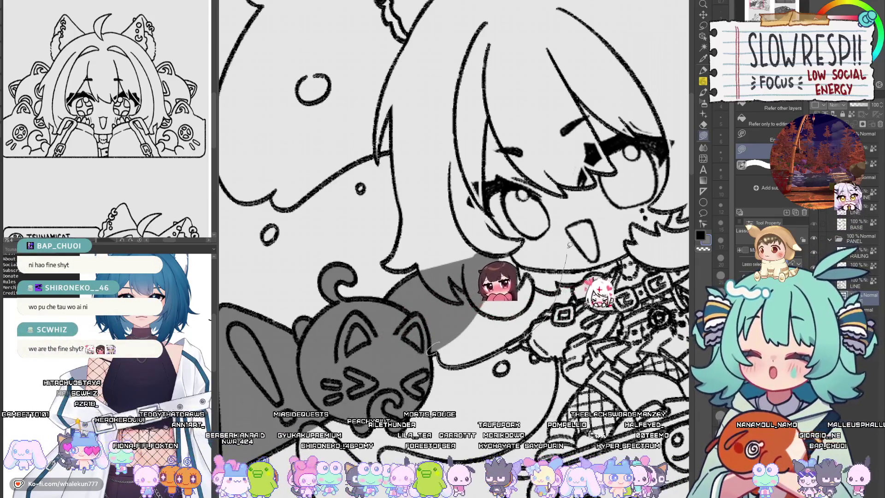
pyautogui.moveTo(433, 350); pyautogui.dragTo(377, 340)
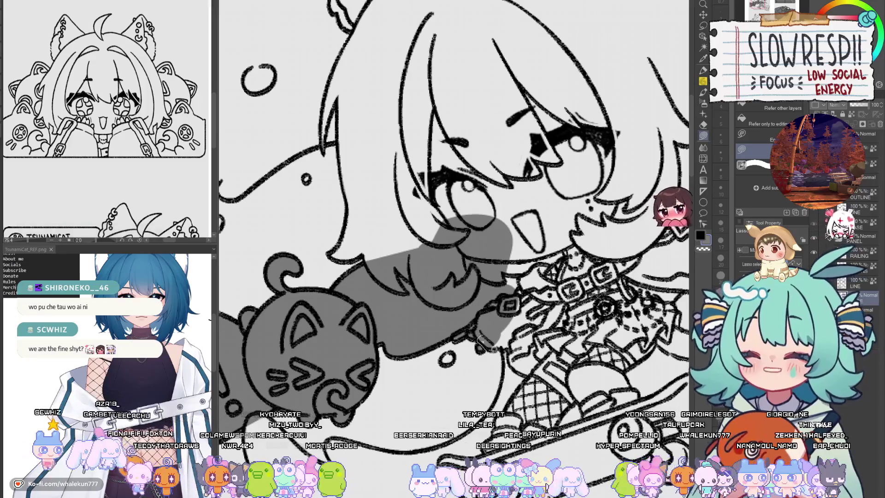
pyautogui.moveTo(505, 346)
pyautogui.mouseDown()
pyautogui.moveTo(544, 311)
pyautogui.moveTo(489, 348)
pyautogui.moveTo(514, 306)
pyautogui.moveTo(468, 307)
pyautogui.moveTo(479, 334)
pyautogui.moveTo(520, 369)
pyautogui.moveTo(576, 265)
pyautogui.moveTo(482, 306)
pyautogui.moveTo(505, 342)
pyautogui.moveTo(465, 359)
pyautogui.mouseUp()
# Step: Fill grey shadow over the girl's face and the tip of her hair
pyautogui.moveTo(415, 185)
pyautogui.mouseDown()
pyautogui.moveTo(576, 318)
pyautogui.moveTo(504, 342)
pyautogui.mouseUp()
pyautogui.scroll(3, 538, 329)
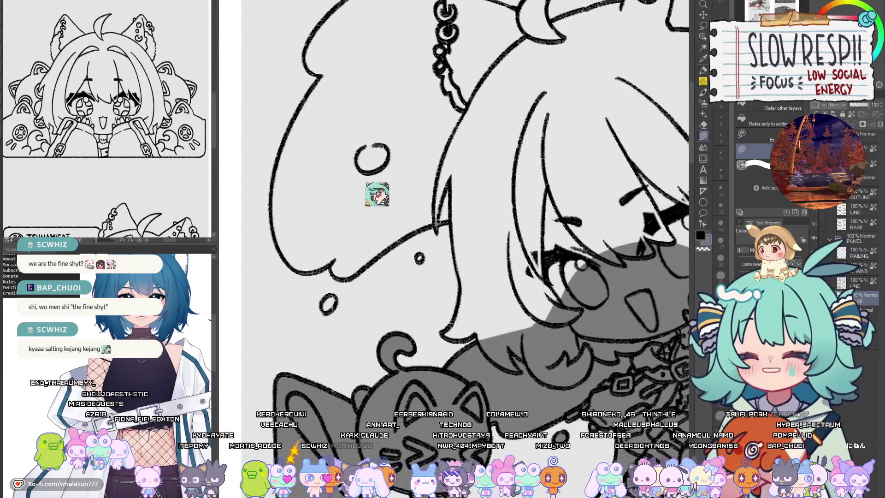
pyautogui.moveTo(458, 154)
pyautogui.mouseDown()
pyautogui.moveTo(446, 196)
pyautogui.moveTo(472, 152)
pyautogui.moveTo(456, 216)
pyautogui.moveTo(489, 148)
pyautogui.moveTo(457, 239)
pyautogui.moveTo(493, 267)
pyautogui.moveTo(442, 334)
pyautogui.moveTo(473, 335)
pyautogui.moveTo(505, 260)
pyautogui.mouseUp()
pyautogui.moveTo(479, 336)
pyautogui.mouseDown()
pyautogui.moveTo(586, 258)
pyautogui.moveTo(511, 216)
pyautogui.moveTo(480, 322)
pyautogui.mouseUp()
pyautogui.scroll(4, 479, 323)
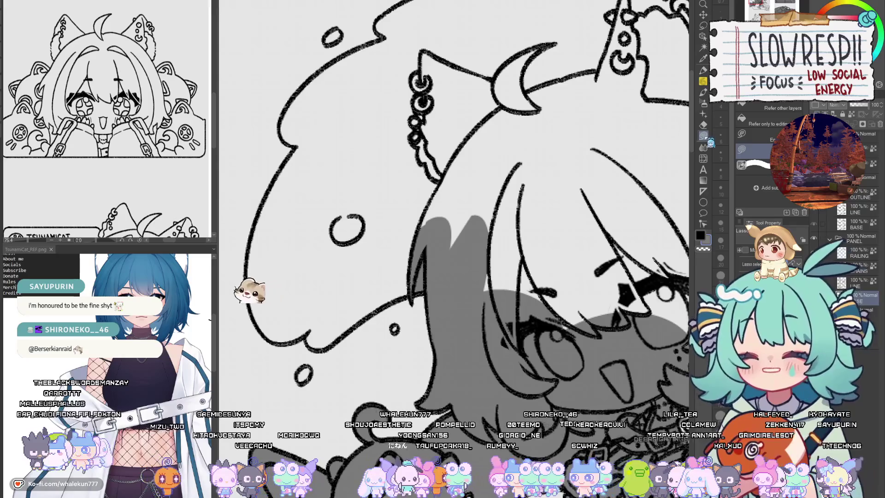
# Step: Add grey shadow over the head area and fill the white gap beside the hair shadow
pyautogui.moveTo(431, 349); pyautogui.dragTo(565, 338)
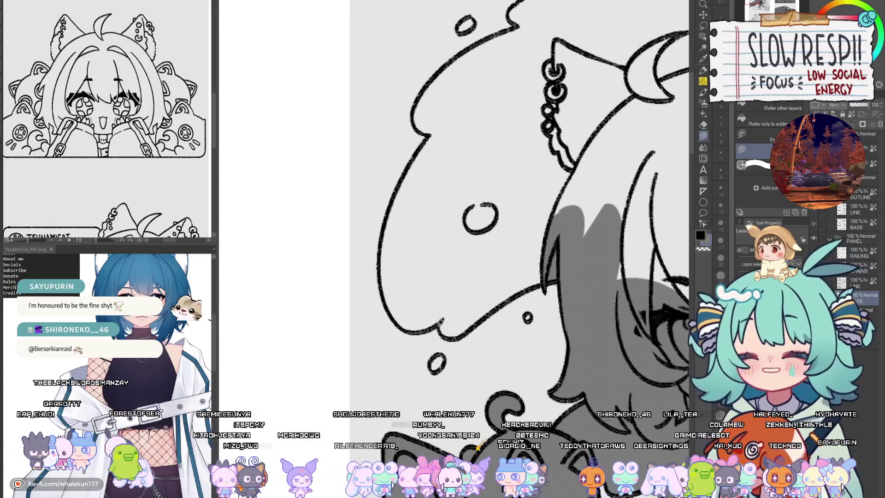
pyautogui.moveTo(530, 285)
pyautogui.mouseDown()
pyautogui.moveTo(599, 170)
pyautogui.moveTo(530, 314)
pyautogui.moveTo(511, 300)
pyautogui.mouseUp()
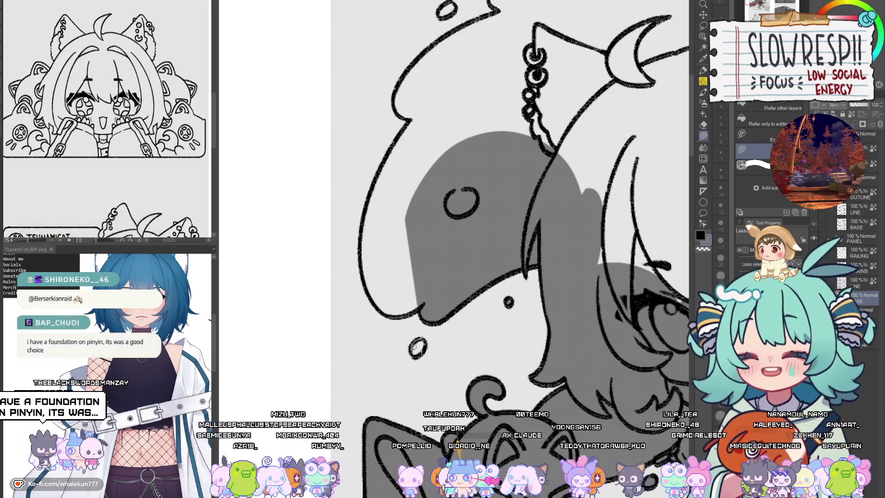
pyautogui.moveTo(464, 307); pyautogui.dragTo(438, 353)
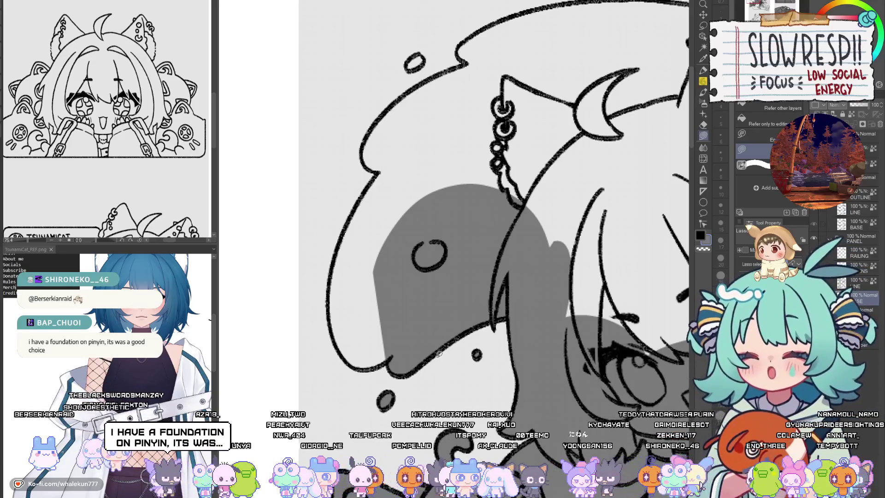
pyautogui.moveTo(439, 354); pyautogui.dragTo(515, 361)
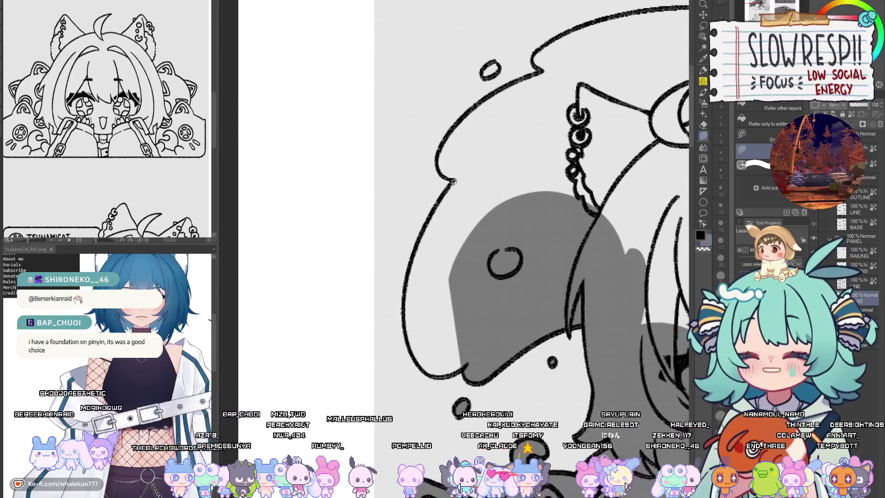
pyautogui.moveTo(453, 181)
pyautogui.mouseDown()
pyautogui.moveTo(431, 215)
pyautogui.moveTo(415, 354)
pyautogui.moveTo(456, 343)
pyautogui.moveTo(472, 317)
pyautogui.moveTo(447, 265)
pyautogui.mouseUp()
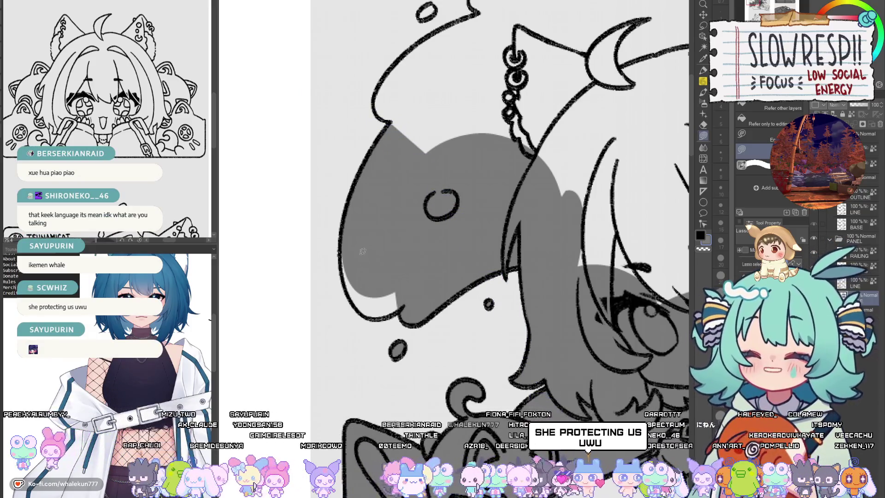
pyautogui.moveTo(345, 248)
pyautogui.mouseDown()
pyautogui.moveTo(361, 306)
pyautogui.moveTo(398, 314)
pyautogui.mouseUp()
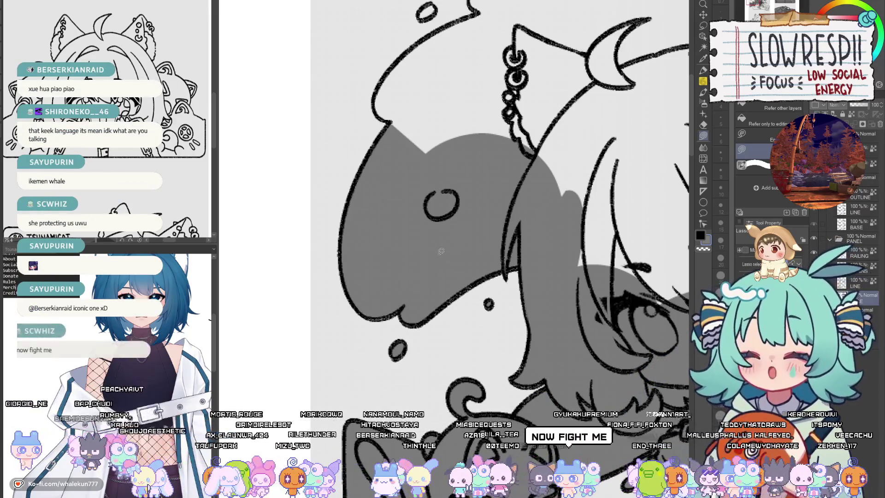
# Step: Fill the small hair bubble dark grey and shade the back hair
pyautogui.moveTo(387, 303); pyautogui.dragTo(373, 276)
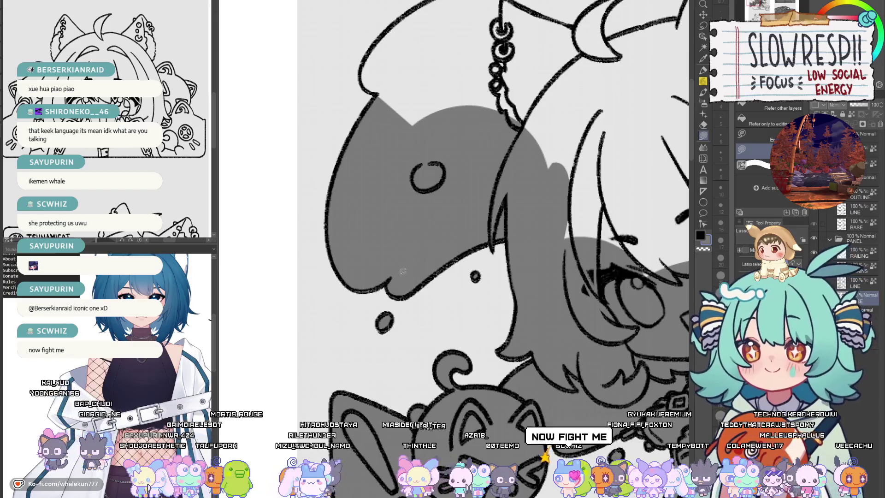
pyautogui.moveTo(481, 157)
pyautogui.mouseDown()
pyautogui.moveTo(564, 258)
pyautogui.moveTo(435, 336)
pyautogui.mouseUp()
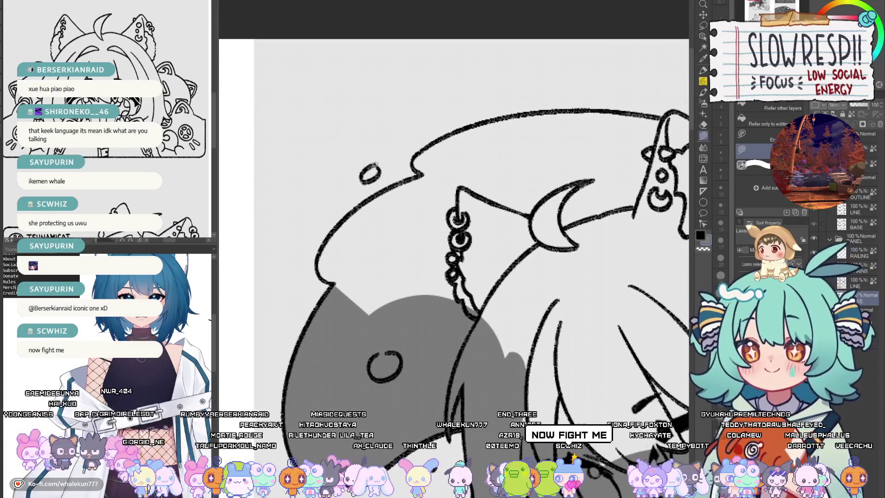
pyautogui.moveTo(374, 164)
pyautogui.mouseDown()
pyautogui.moveTo(361, 182)
pyautogui.moveTo(378, 166)
pyautogui.mouseUp()
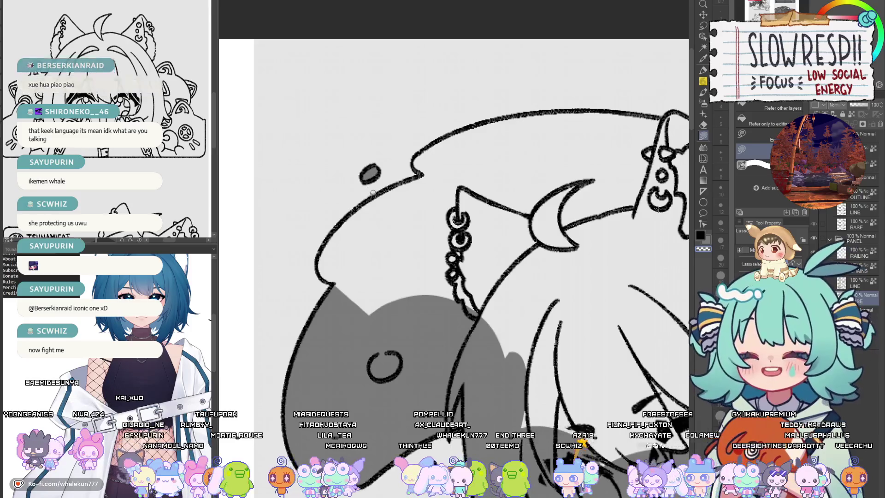
pyautogui.moveTo(337, 281)
pyautogui.mouseDown()
pyautogui.moveTo(396, 339)
pyautogui.moveTo(448, 168)
pyautogui.moveTo(351, 213)
pyautogui.mouseUp()
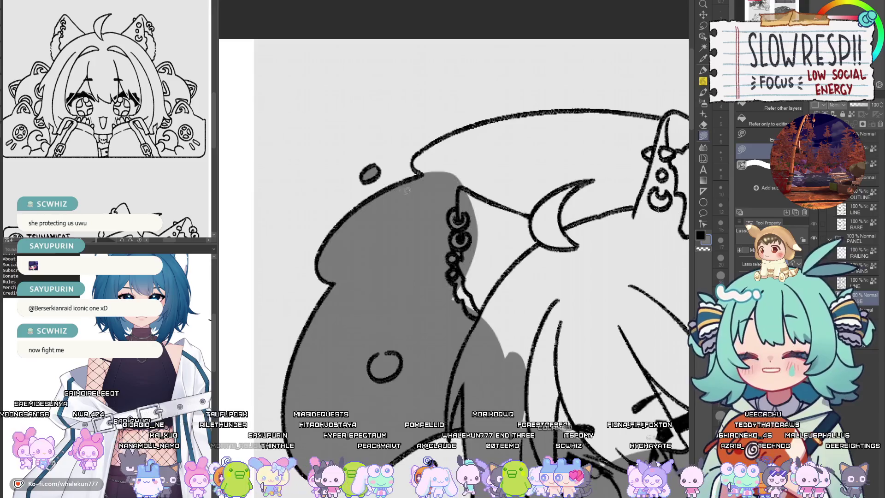
pyautogui.moveTo(433, 202)
pyautogui.mouseDown()
pyautogui.moveTo(413, 222)
pyautogui.moveTo(401, 268)
pyautogui.moveTo(485, 189)
pyautogui.moveTo(442, 180)
pyautogui.moveTo(415, 203)
pyautogui.mouseUp()
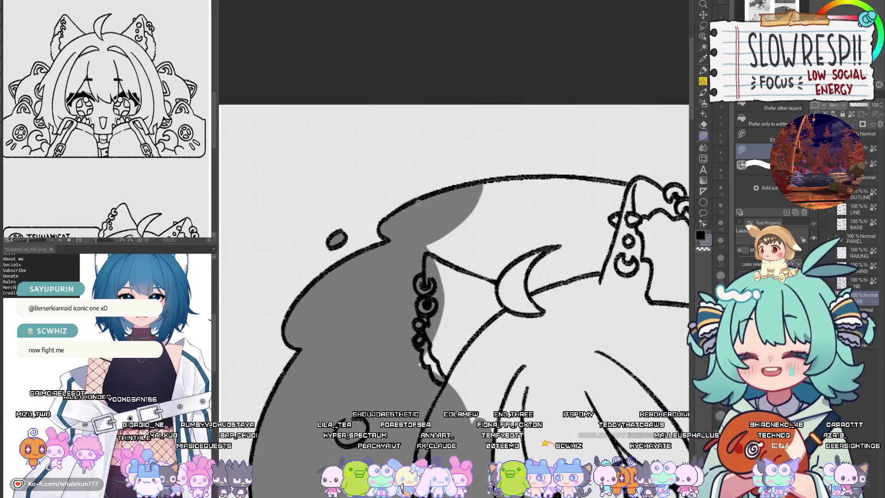
# Step: Fill a small gap along the hair outline and trace another shadow region around it
pyautogui.moveTo(457, 221); pyautogui.dragTo(446, 216)
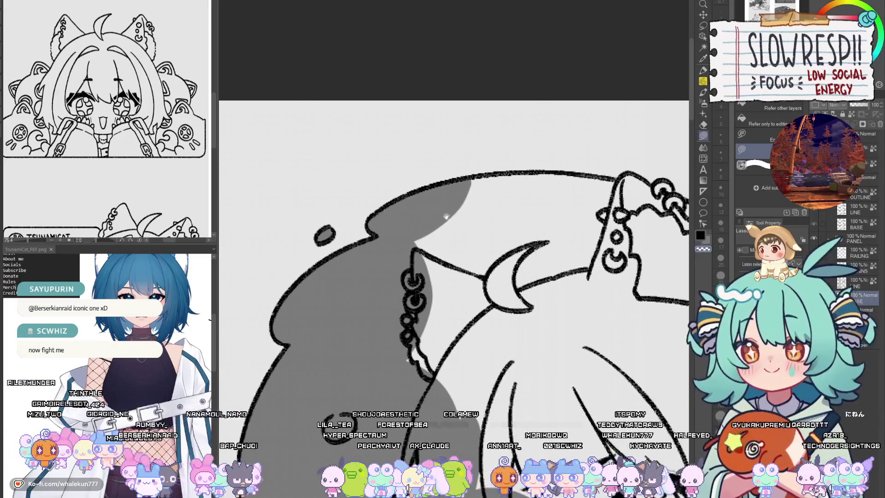
pyautogui.moveTo(376, 232); pyautogui.dragTo(364, 238)
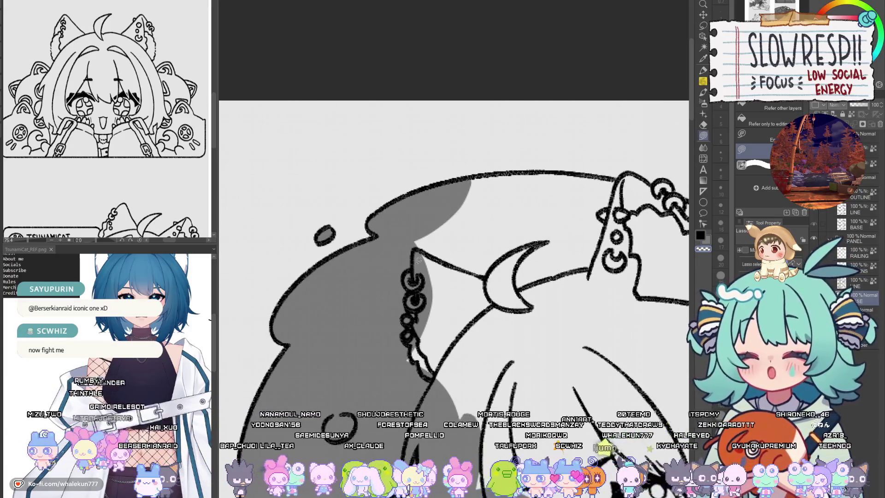
pyautogui.moveTo(419, 261); pyautogui.dragTo(354, 244)
pyautogui.moveTo(373, 198)
pyautogui.mouseDown()
pyautogui.moveTo(321, 308)
pyautogui.moveTo(557, 268)
pyautogui.moveTo(516, 185)
pyautogui.moveTo(456, 169)
pyautogui.mouseUp()
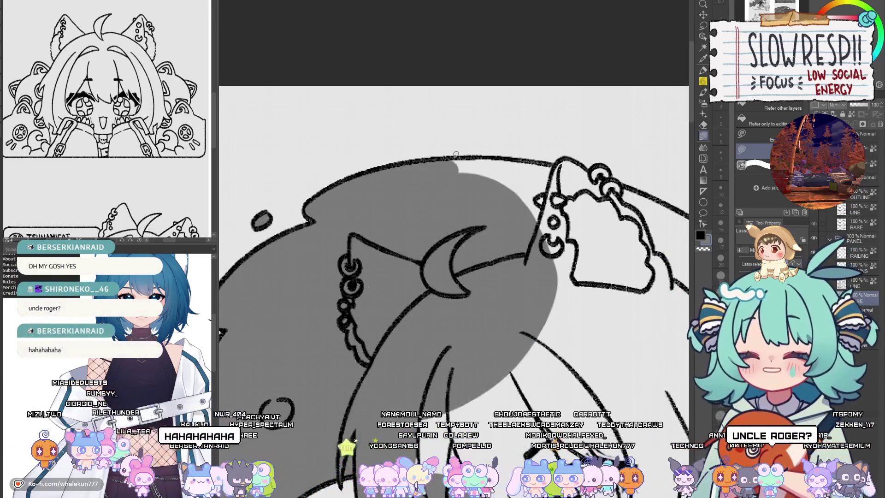
pyautogui.scroll(-4, 420, 243)
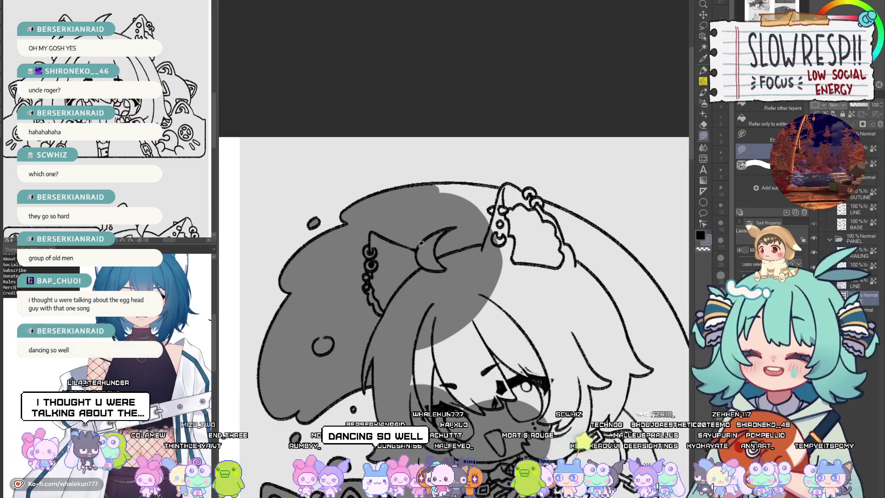
pyautogui.scroll(-3, 505, 225)
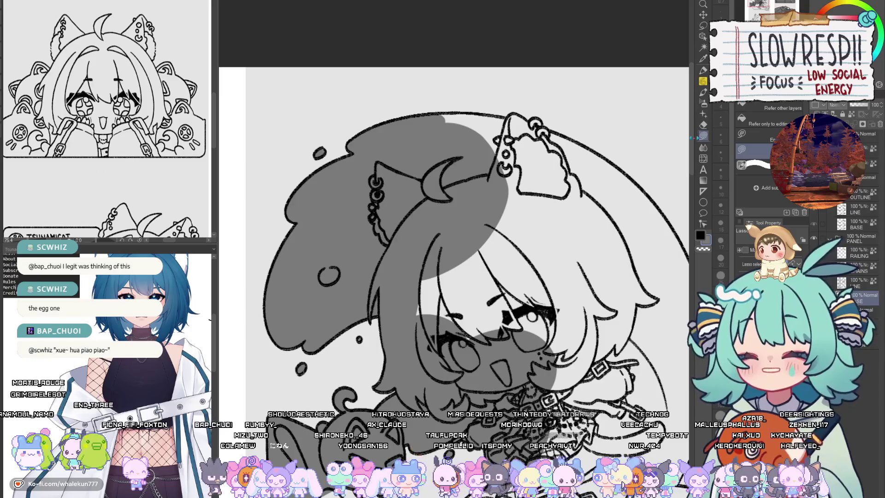
pyautogui.moveTo(455, 238)
pyautogui.mouseDown()
pyautogui.moveTo(549, 341)
pyautogui.moveTo(567, 198)
pyautogui.moveTo(446, 190)
pyautogui.mouseUp()
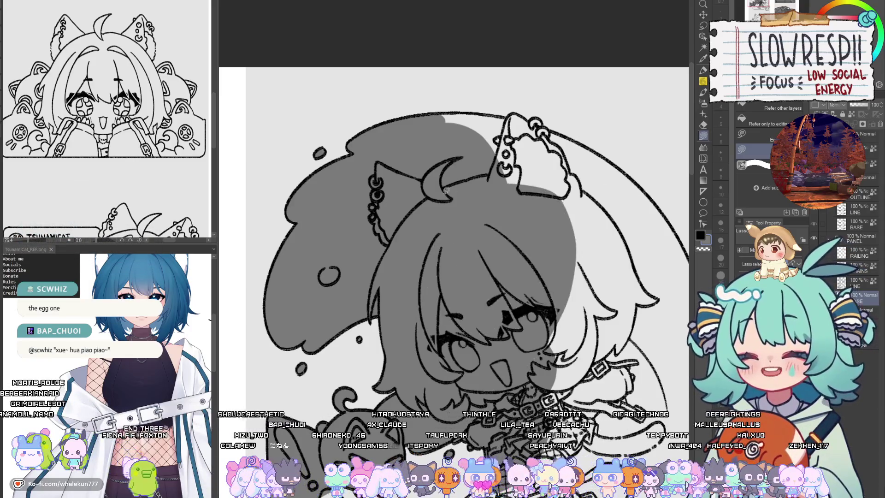
pyautogui.scroll(-3, 446, 189)
pyautogui.hscroll(2, 447, 190)
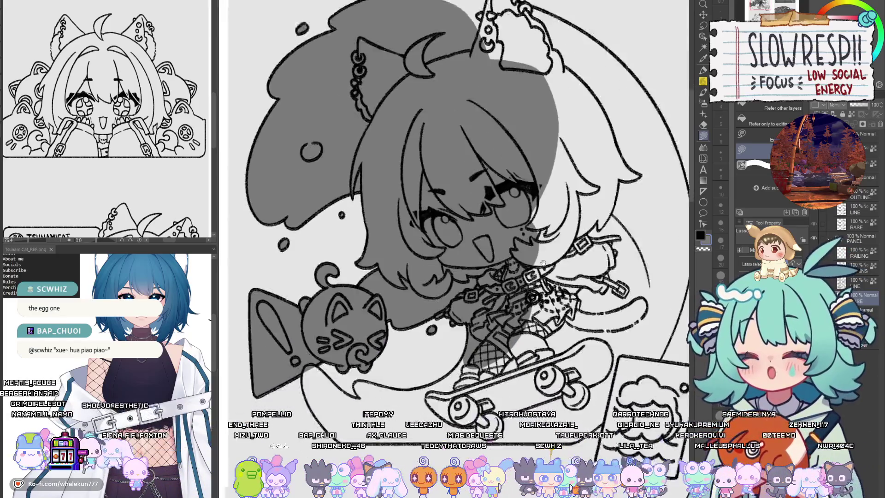
pyautogui.press('h')
pyautogui.press('h')
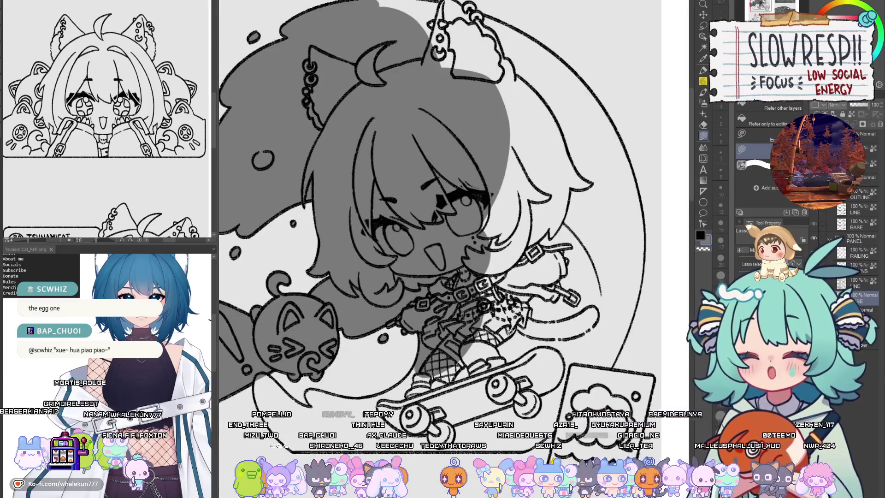
pyautogui.moveTo(369, 408)
pyautogui.mouseDown()
pyautogui.moveTo(480, 312)
pyautogui.moveTo(443, 298)
pyautogui.mouseUp()
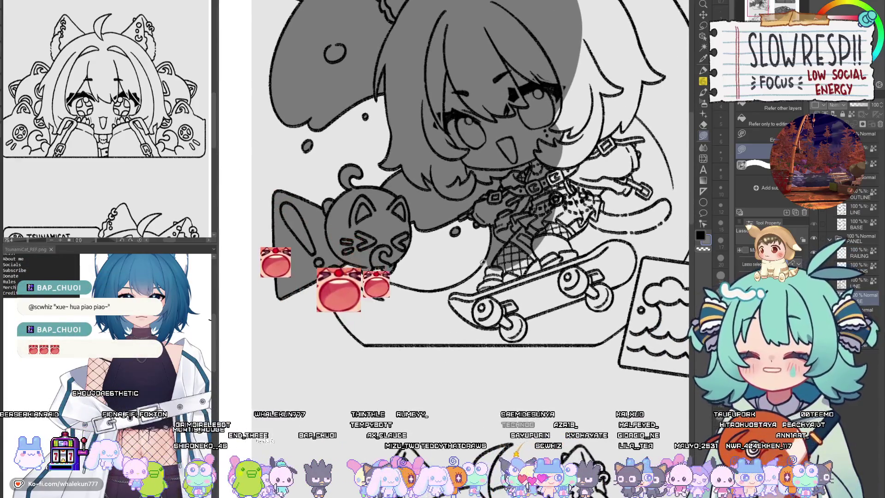
pyautogui.scroll(4, 469, 340)
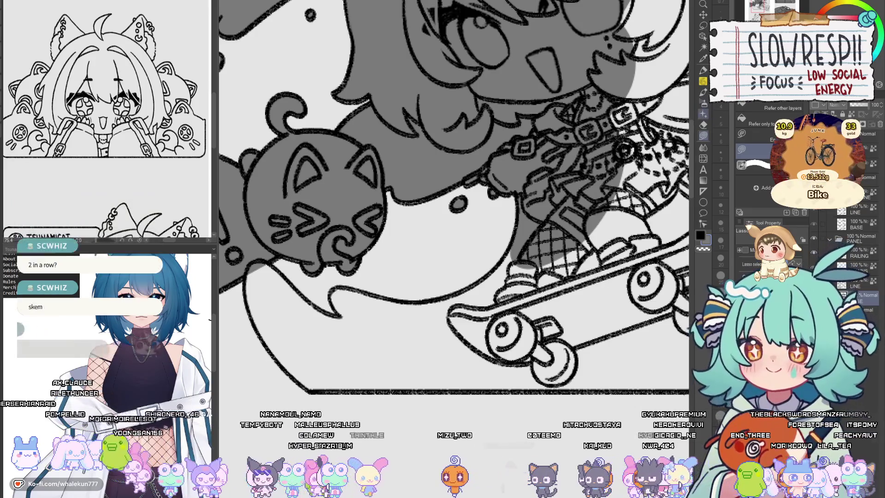
# Step: Shade parts of the speech-bubble tail grey
pyautogui.moveTo(394, 299); pyautogui.dragTo(396, 298)
pyautogui.scroll(-2, 396, 298)
pyautogui.scroll(5, 368, 231)
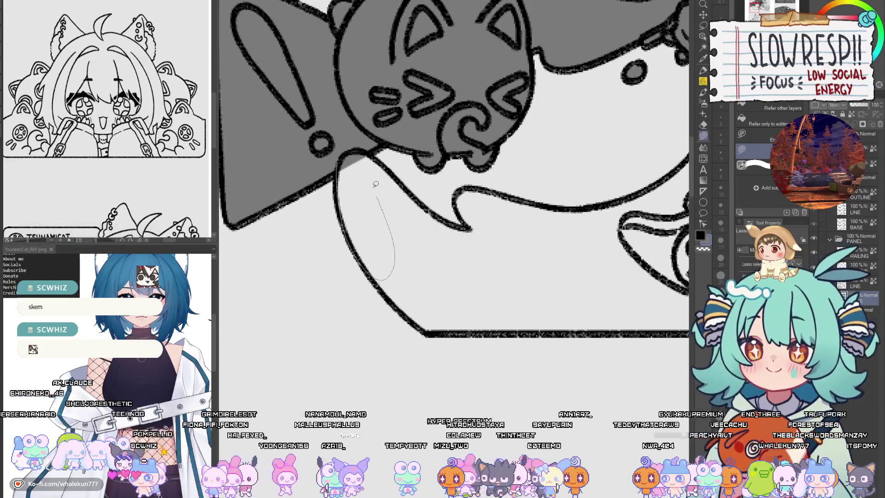
pyautogui.moveTo(375, 183); pyautogui.dragTo(367, 148)
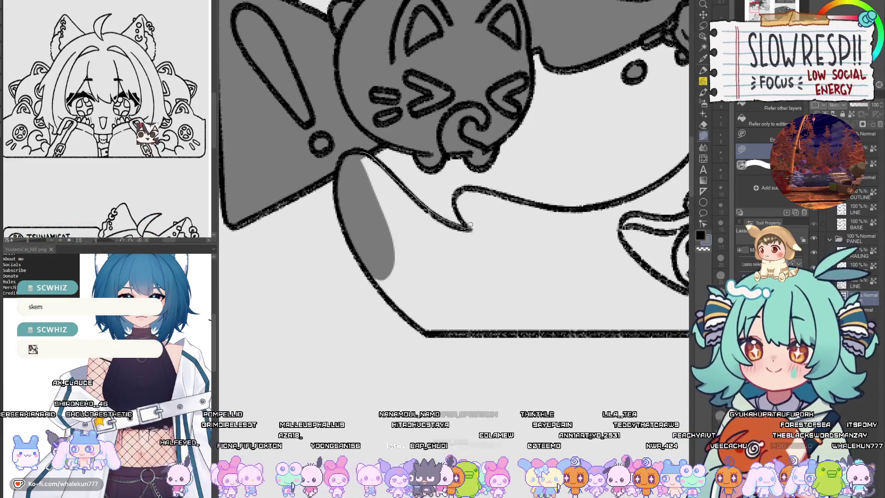
pyautogui.moveTo(470, 226); pyautogui.dragTo(468, 228)
pyautogui.scroll(3, 388, 237)
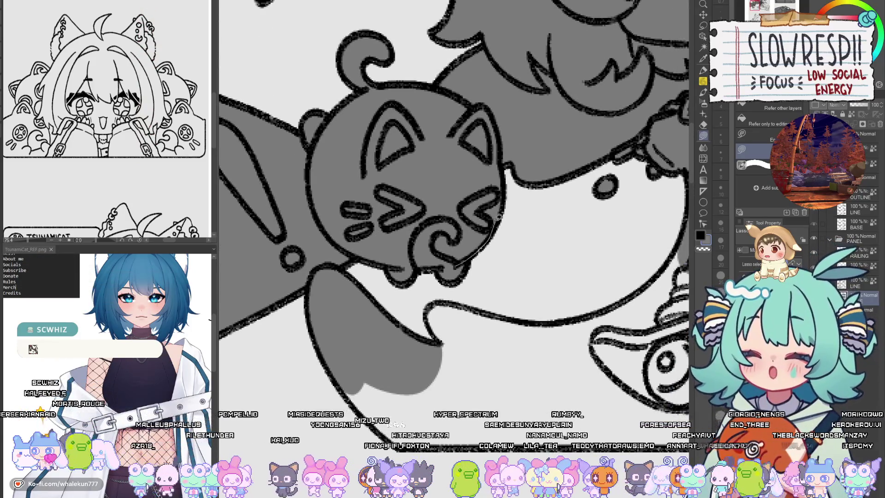
# Step: Fill grey shadow under the bubble tail and along the bubble's lower edge
pyautogui.moveTo(458, 340); pyautogui.dragTo(443, 333)
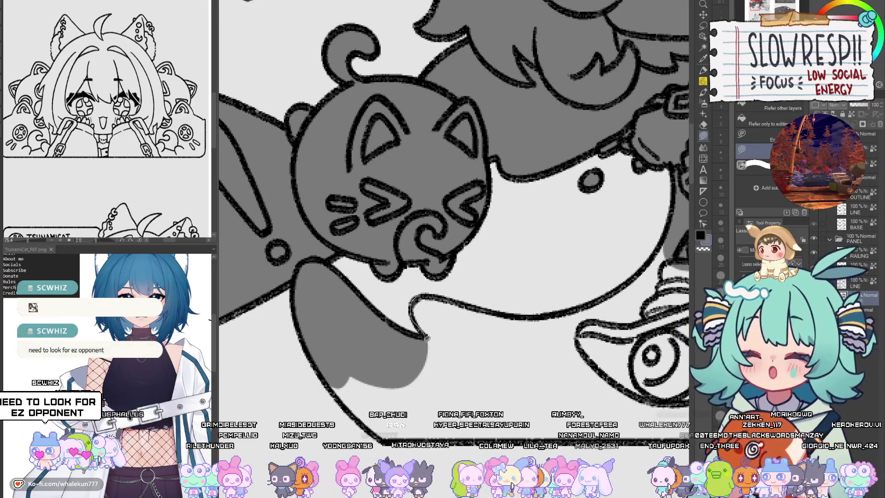
pyautogui.moveTo(461, 302); pyautogui.dragTo(439, 294)
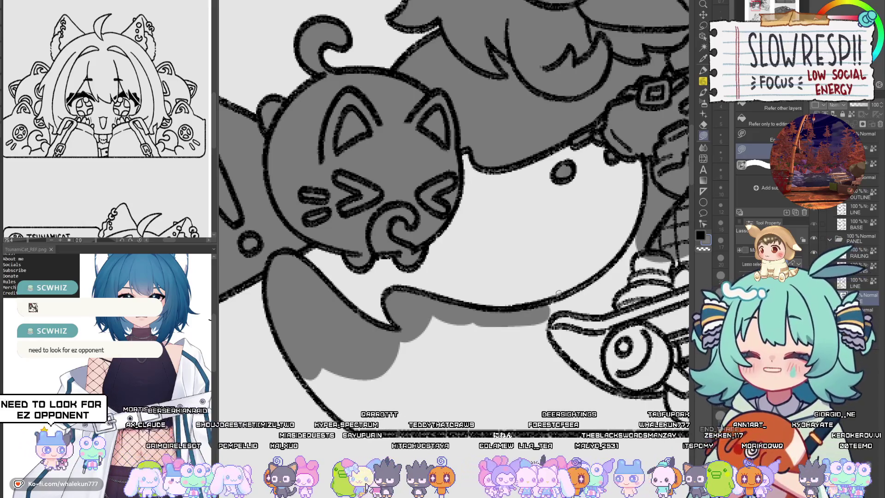
pyautogui.moveTo(559, 292); pyautogui.dragTo(520, 320)
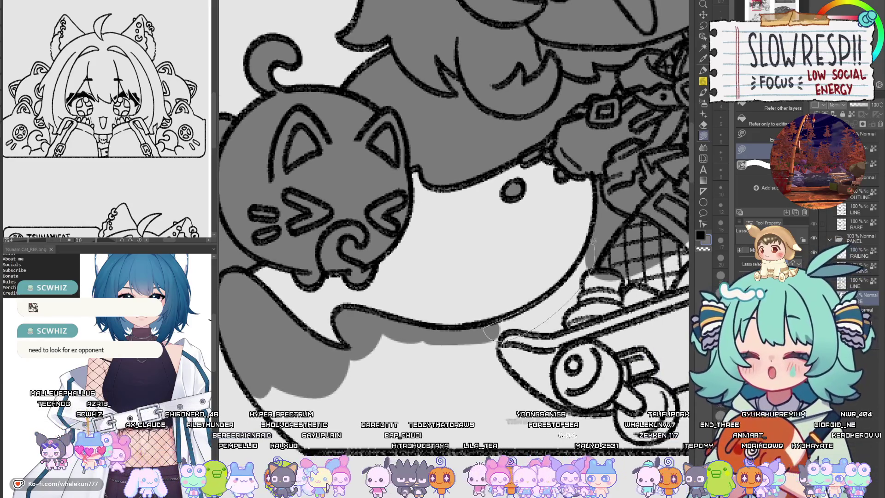
pyautogui.moveTo(525, 305); pyautogui.dragTo(530, 268)
pyautogui.moveTo(384, 302); pyautogui.dragTo(333, 351)
pyautogui.moveTo(476, 398); pyautogui.dragTo(350, 452)
pyautogui.moveTo(488, 279); pyautogui.dragTo(354, 412)
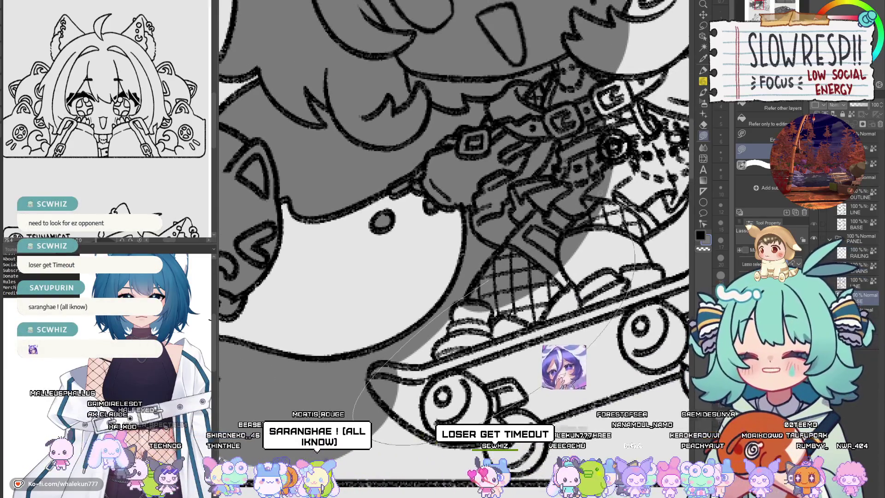
# Step: Mirror the canvas to check the shading, then start a shadow outline across the hair
pyautogui.moveTo(638, 217)
pyautogui.mouseDown()
pyautogui.moveTo(551, 356)
pyautogui.moveTo(563, 342)
pyautogui.mouseUp()
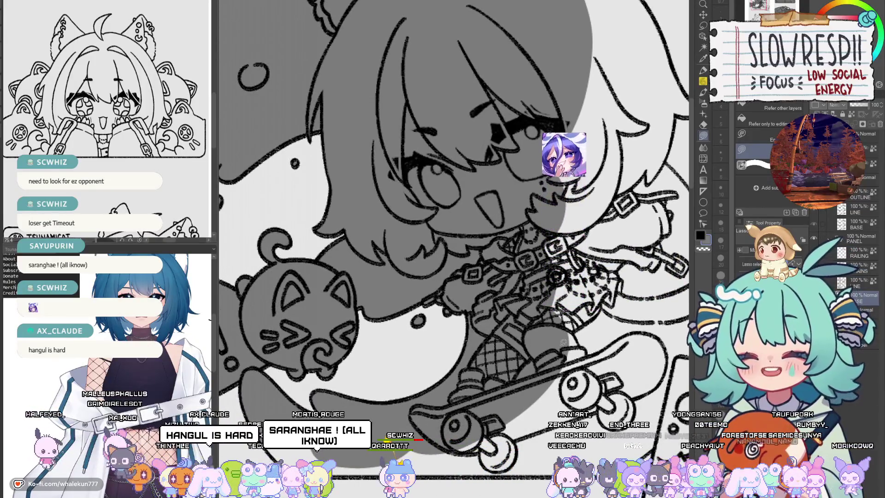
pyautogui.press('h')
pyautogui.press('h')
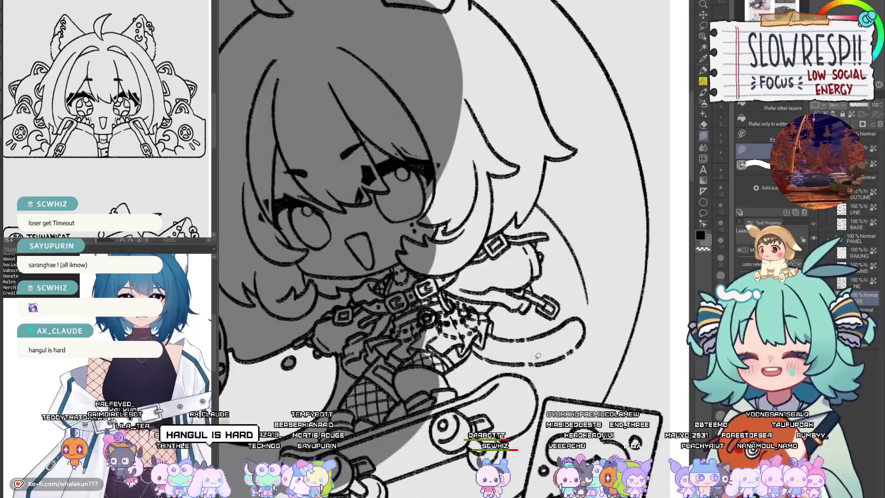
pyautogui.press('h')
pyautogui.press('h')
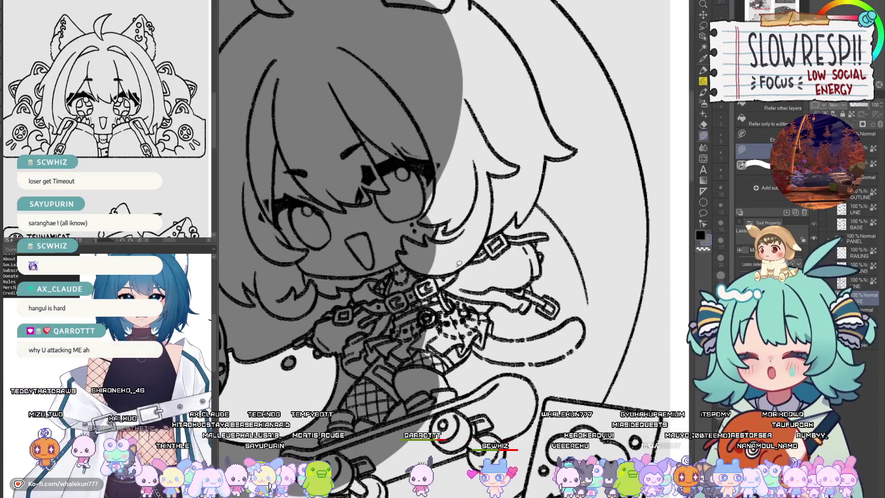
pyautogui.moveTo(517, 129); pyautogui.dragTo(483, 93)
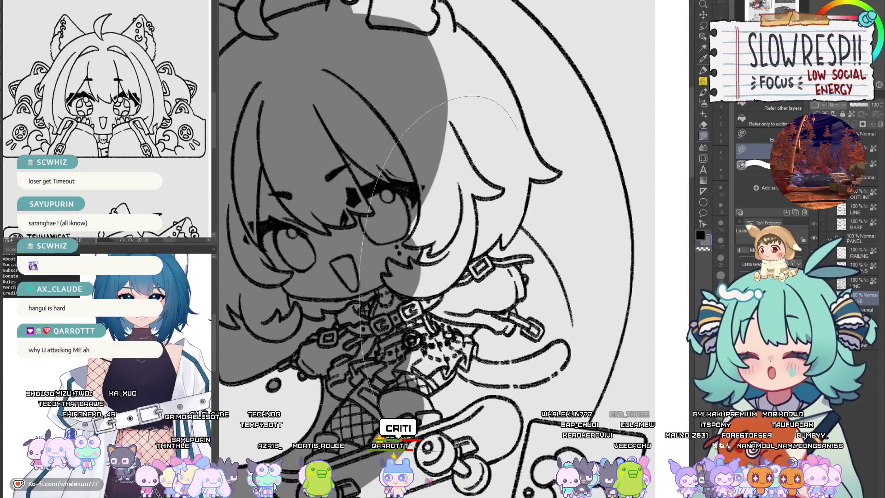
# Step: Fill grey hair shadow around the head and the light patch beside the hair ornament
pyautogui.moveTo(368, 397)
pyautogui.mouseDown()
pyautogui.moveTo(513, 123)
pyautogui.moveTo(446, 330)
pyautogui.mouseUp()
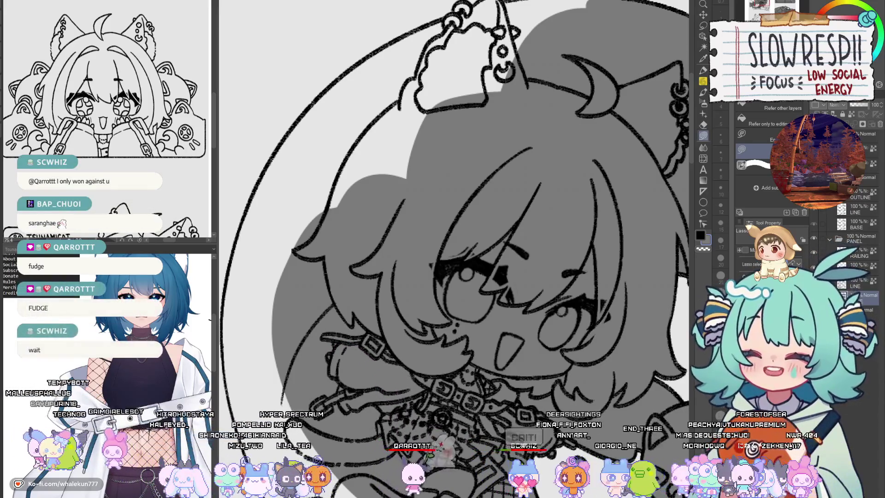
pyautogui.scroll(2, 381, 225)
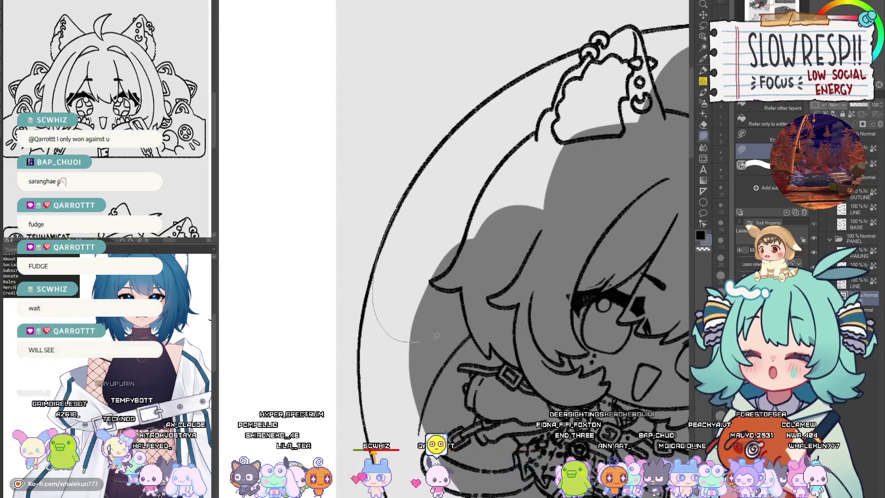
pyautogui.scroll(2, 539, 151)
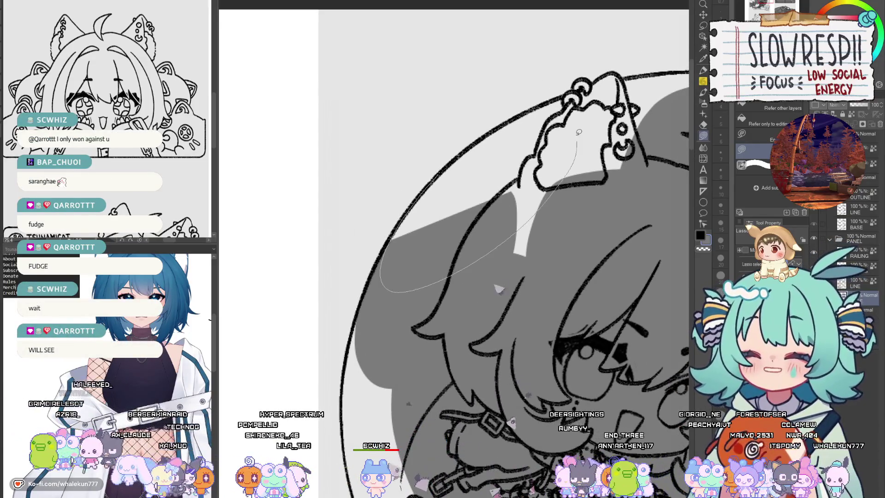
pyautogui.moveTo(579, 132); pyautogui.dragTo(577, 138)
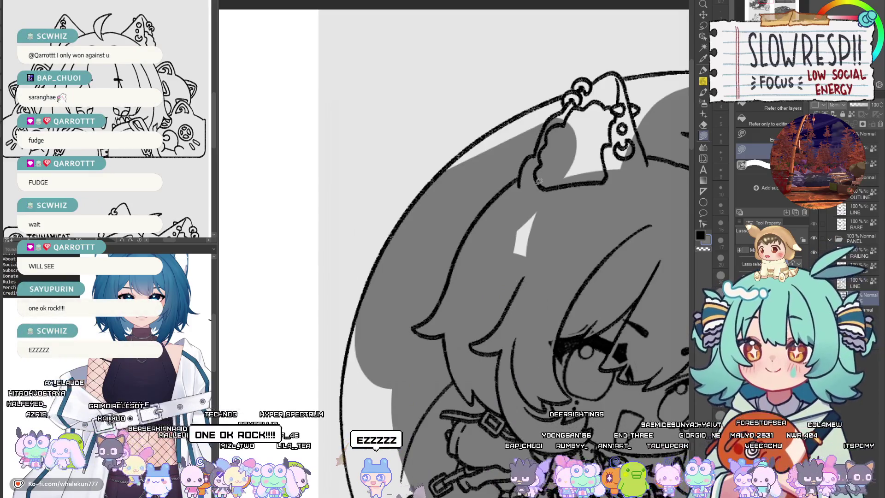
pyautogui.moveTo(533, 296); pyautogui.dragTo(467, 354)
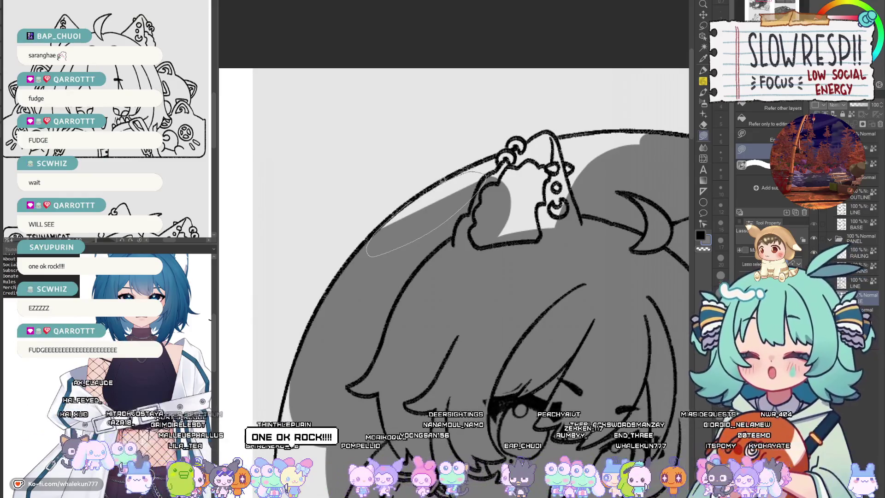
pyautogui.moveTo(483, 173); pyautogui.dragTo(442, 218)
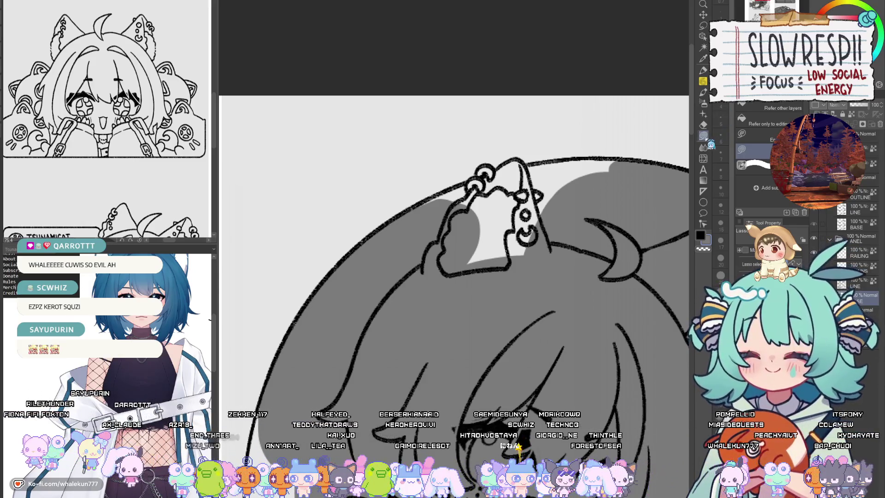
# Step: Outline a shadow around the hair ornament, mirroring the canvas to check its shape
pyautogui.moveTo(491, 186); pyautogui.dragTo(491, 184)
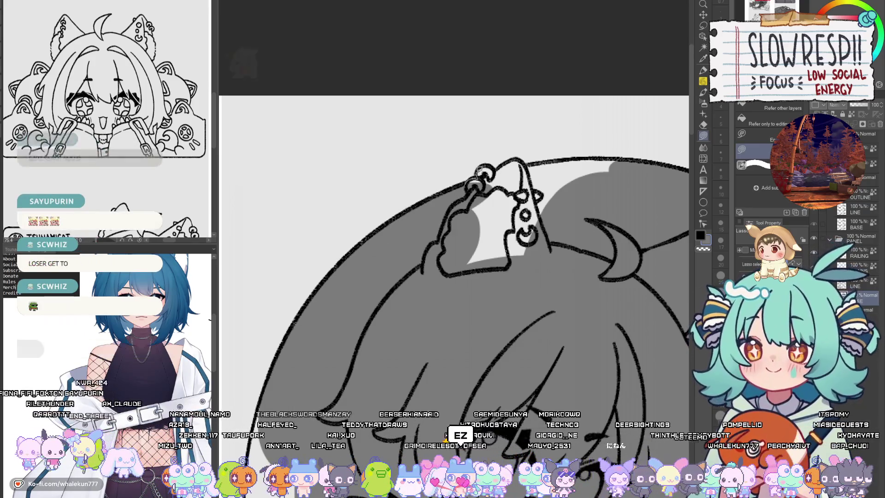
pyautogui.press('h')
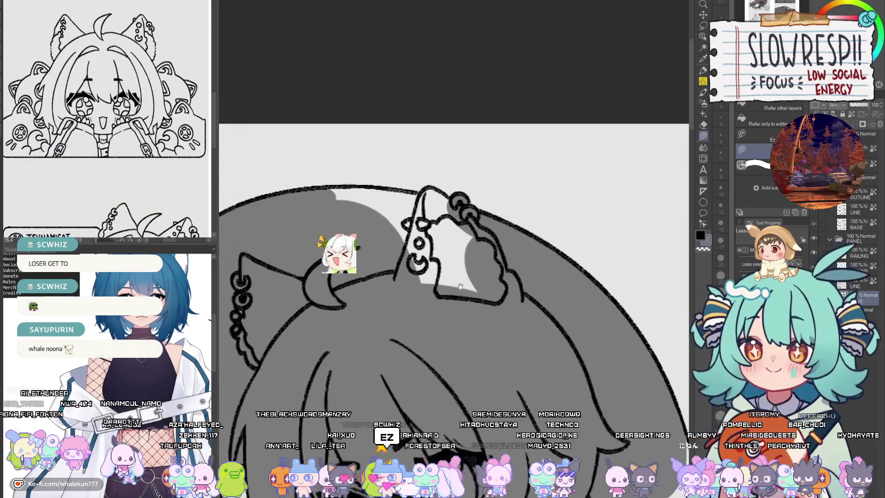
pyautogui.moveTo(461, 286); pyautogui.dragTo(585, 274)
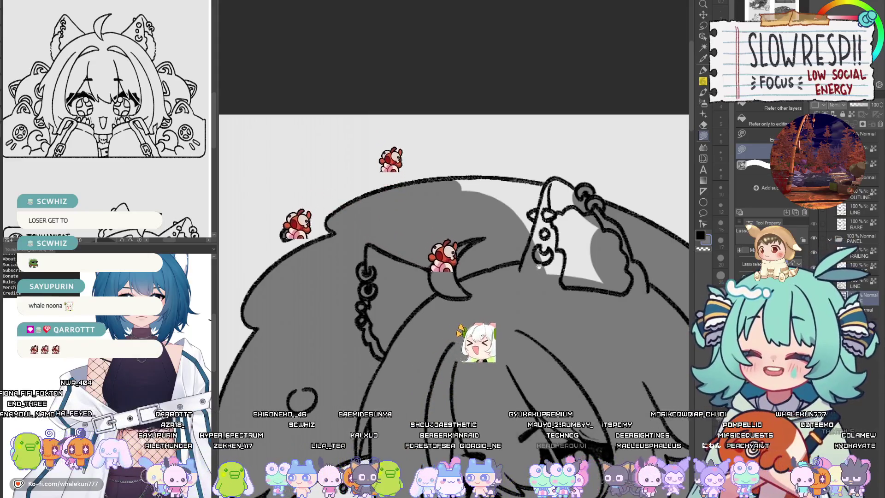
pyautogui.press('h')
pyautogui.scroll(3, 507, 239)
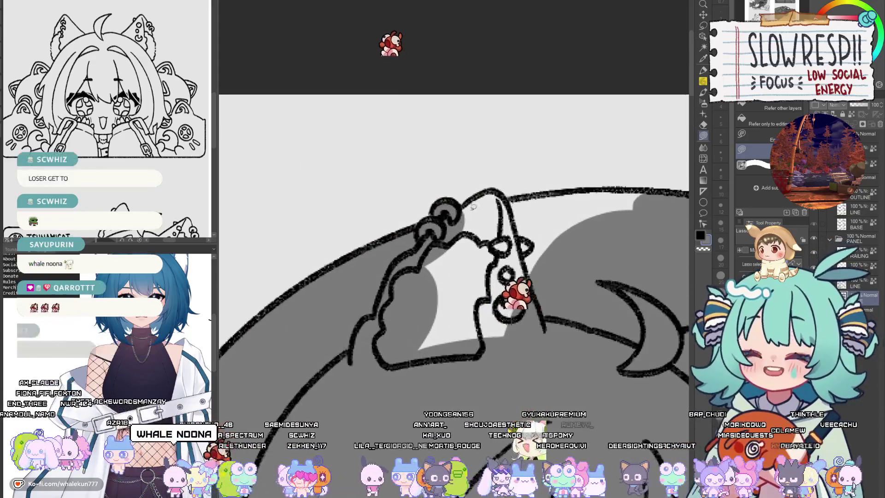
# Step: Fill the ornament's top edge and inner area grey, then mirror the view to review
pyautogui.moveTo(459, 211)
pyautogui.mouseDown()
pyautogui.moveTo(483, 192)
pyautogui.moveTo(507, 194)
pyautogui.mouseUp()
pyautogui.moveTo(544, 335); pyautogui.dragTo(380, 387)
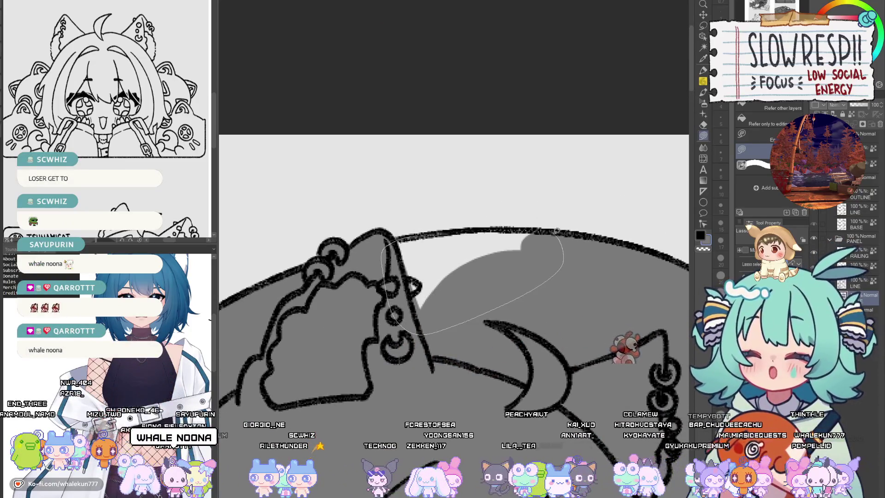
pyautogui.moveTo(556, 231); pyautogui.dragTo(530, 224)
pyautogui.press('h')
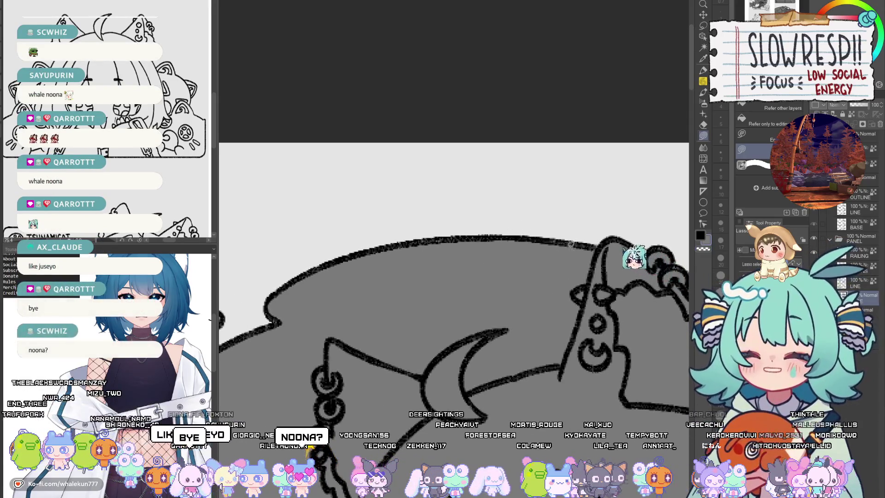
pyautogui.scroll(-4, 486, 295)
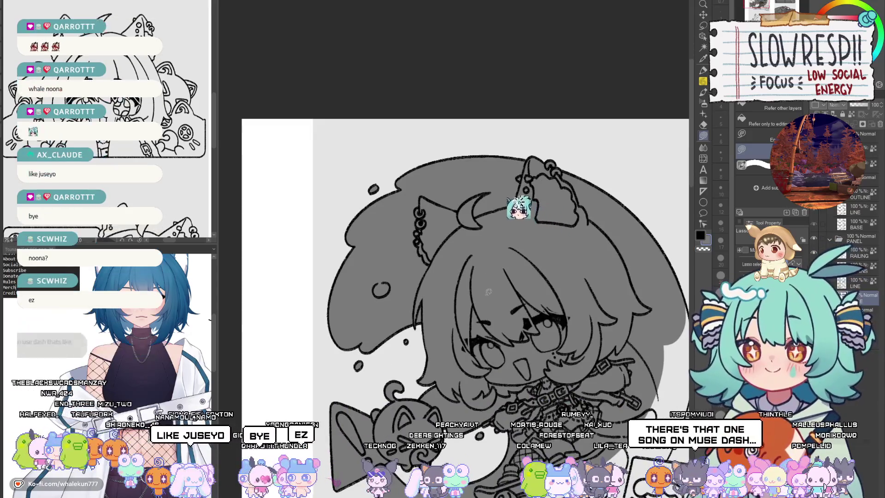